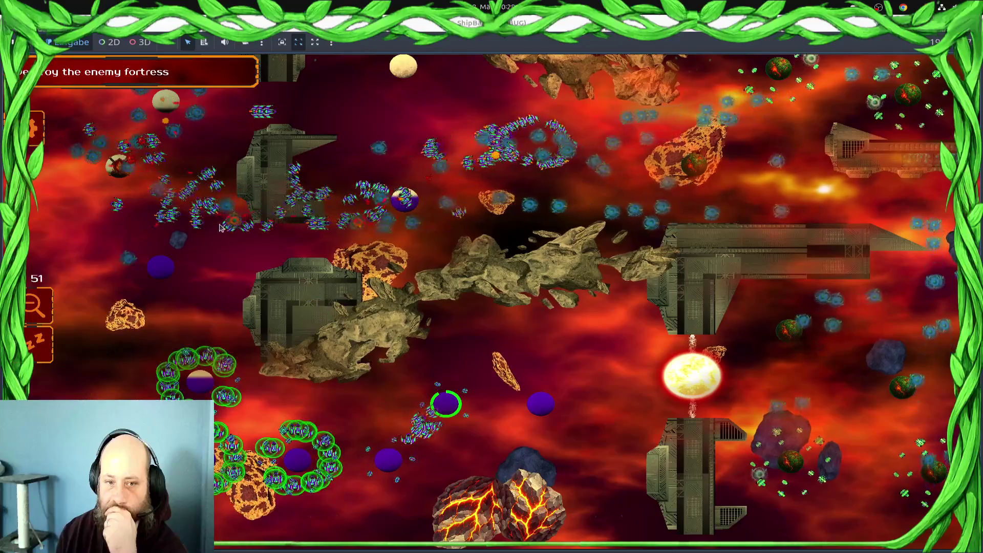
Select fleets at the bottom, upper left, left and middle while panning the battlefield up and down
left_click_drag(445, 407, 442, 452)
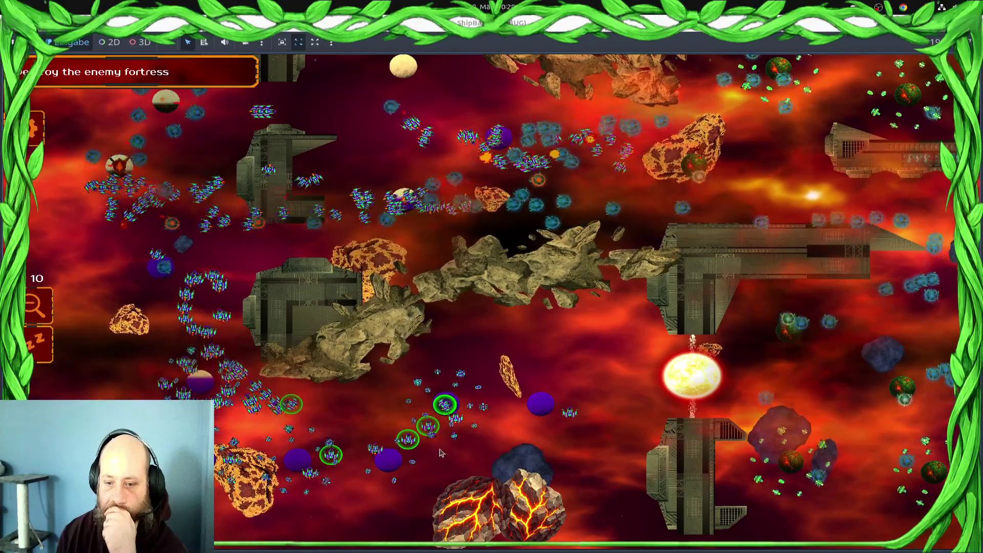
left_click_drag(204, 166, 207, 230)
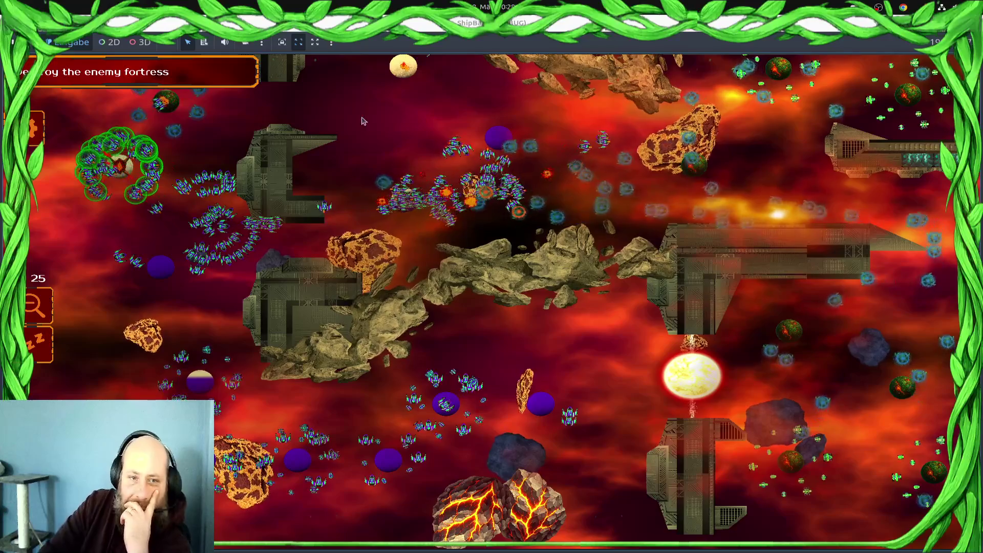
key("Up")
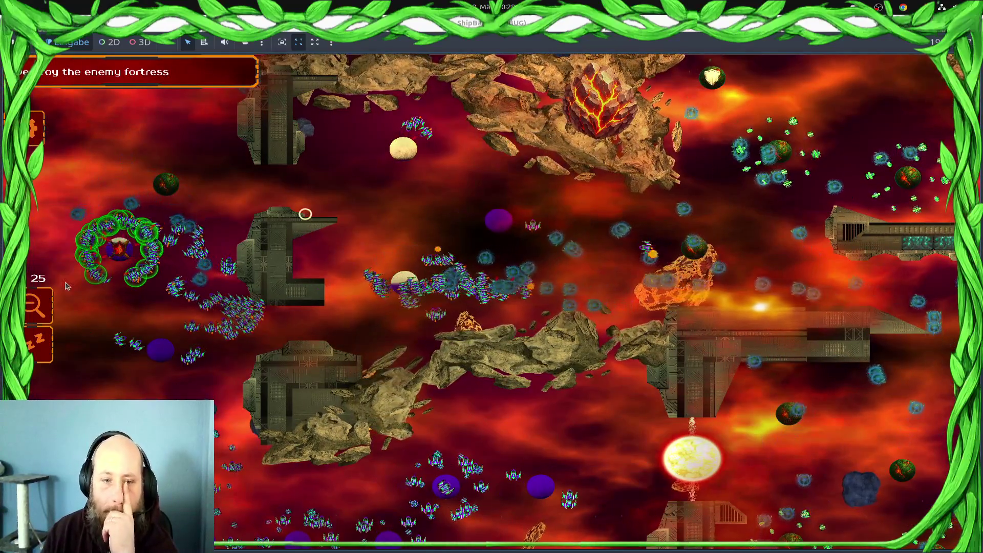
left_click_drag(237, 384, 102, 225)
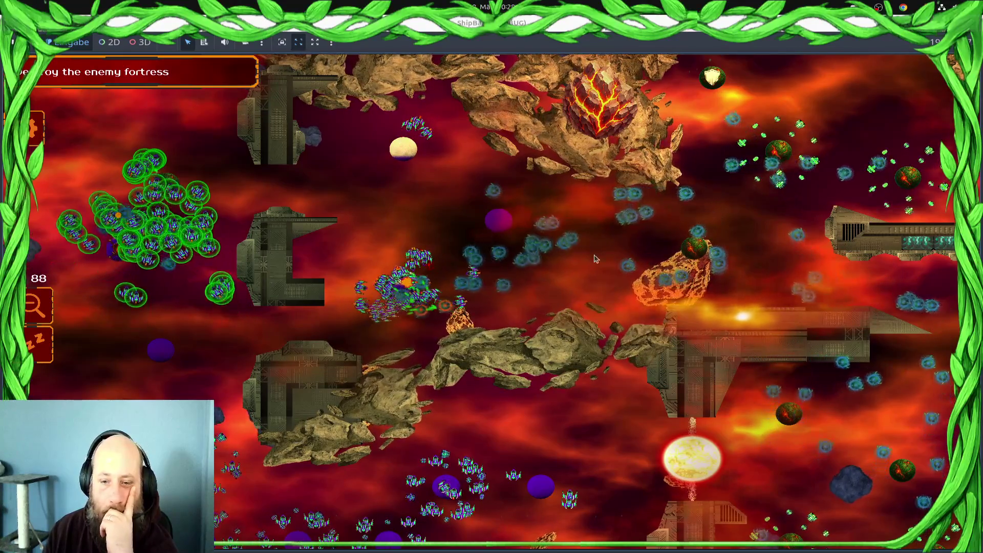
left_click_drag(340, 221, 500, 392)
key("Down")
left_click_drag(558, 353, 261, 489)
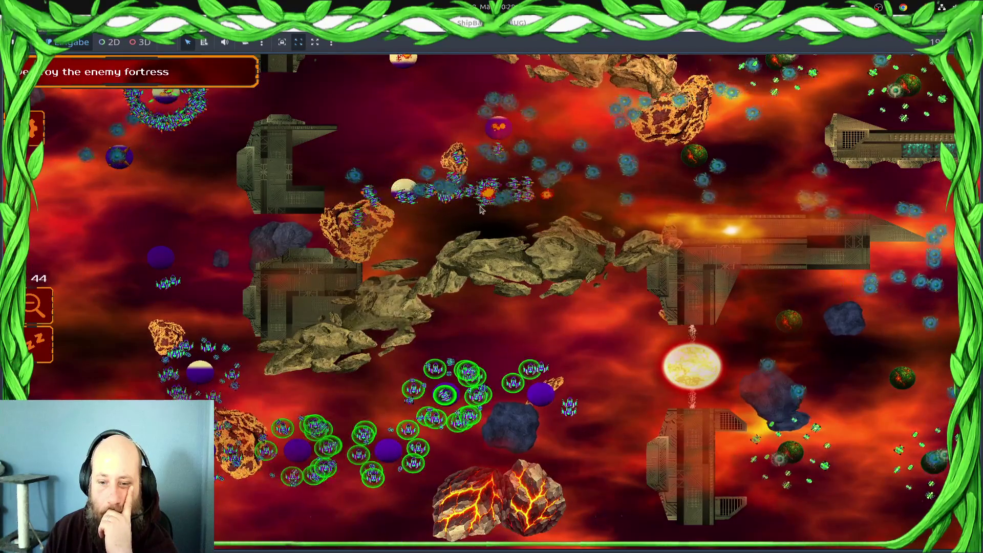
left_click_drag(302, 303, 97, 517)
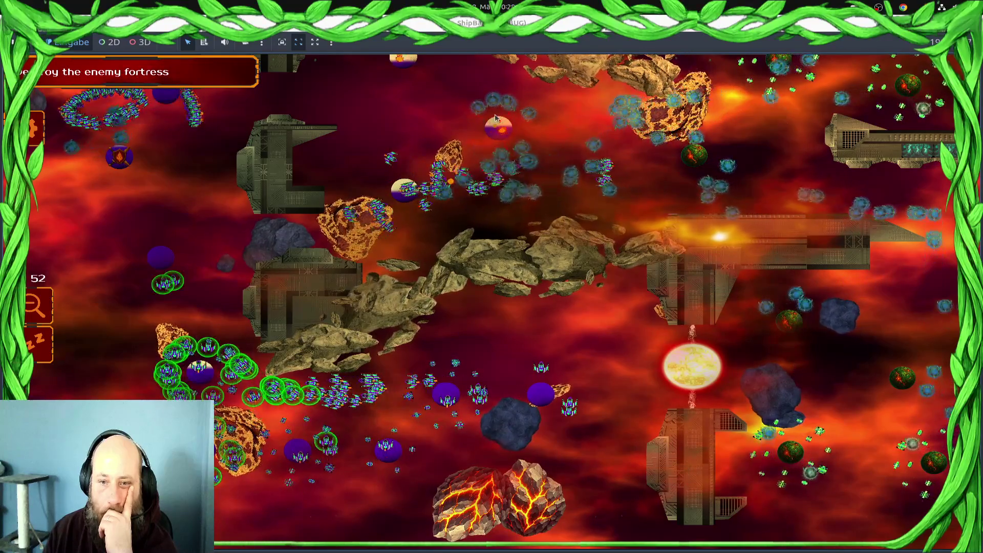
key("Up")
Select the fleets around the centre, the left group of ships, and the bottom fleets
left_click_drag(389, 102, 673, 276)
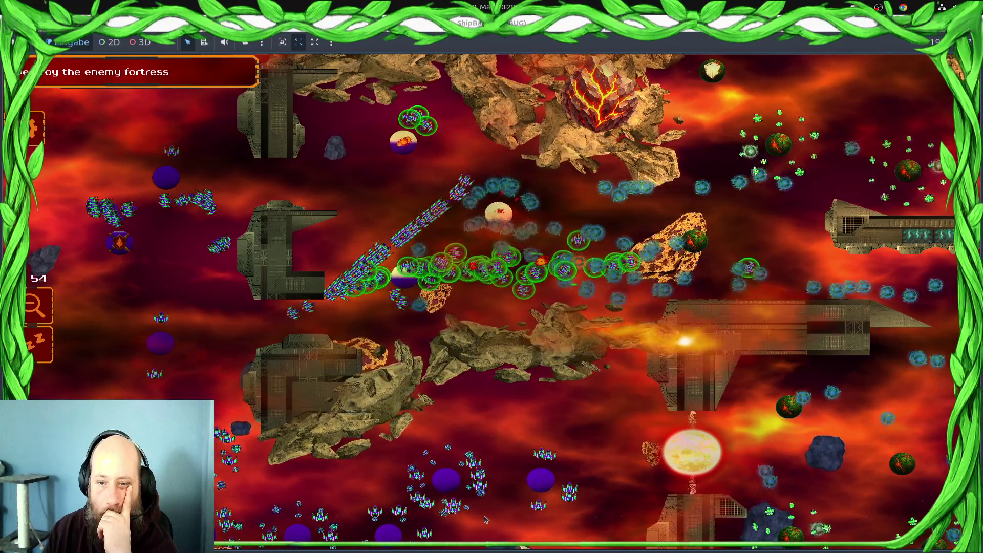
mouse_move(438, 208)
left_mouse_down()
mouse_move(578, 318)
mouse_move(550, 296)
left_mouse_up()
left_click(109, 209)
mouse_move(197, 189)
left_mouse_down()
mouse_move(90, 215)
mouse_move(35, 254)
left_mouse_up()
left_click_drag(337, 307, 338, 305)
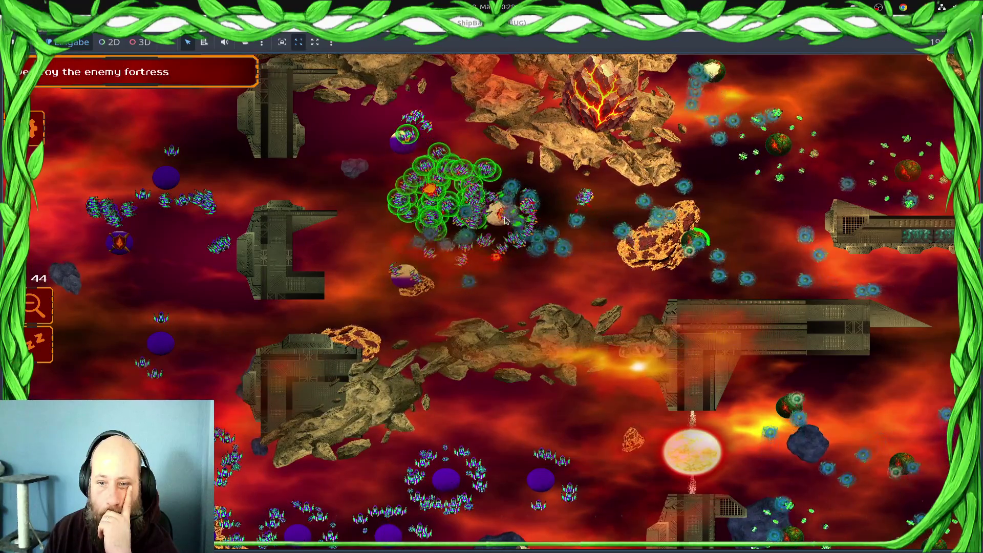
mouse_move(223, 194)
left_mouse_down()
mouse_move(318, 205)
mouse_move(400, 261)
left_mouse_up()
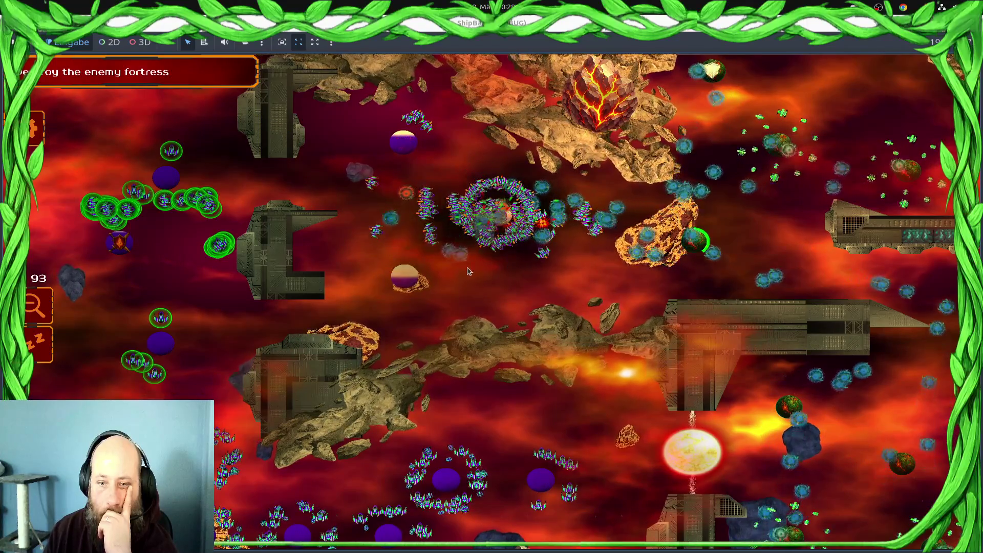
key("Down")
left_click(400, 406)
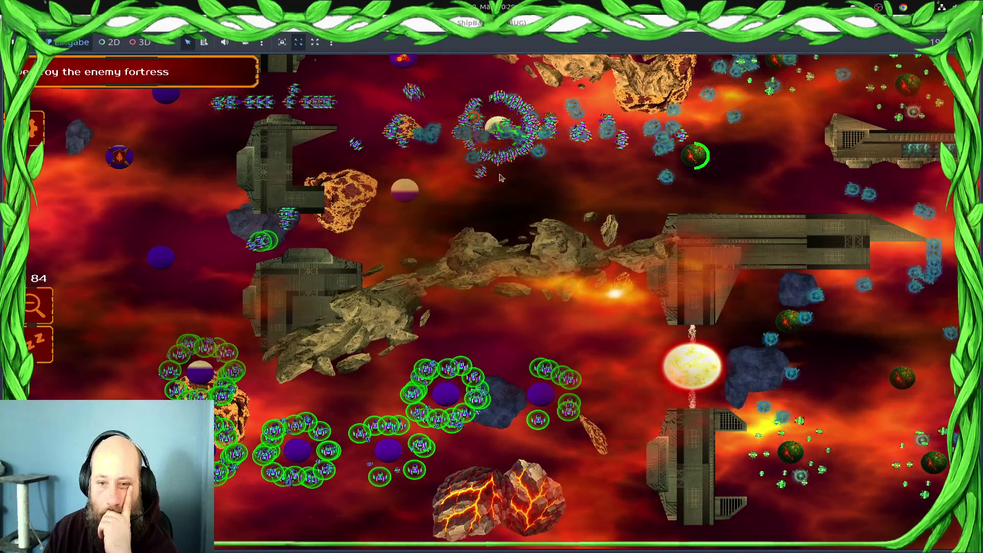
Switch between fleet groups 1 and 2, send the chosen fleets into the fight, then stop the game and return to the script
key("2")
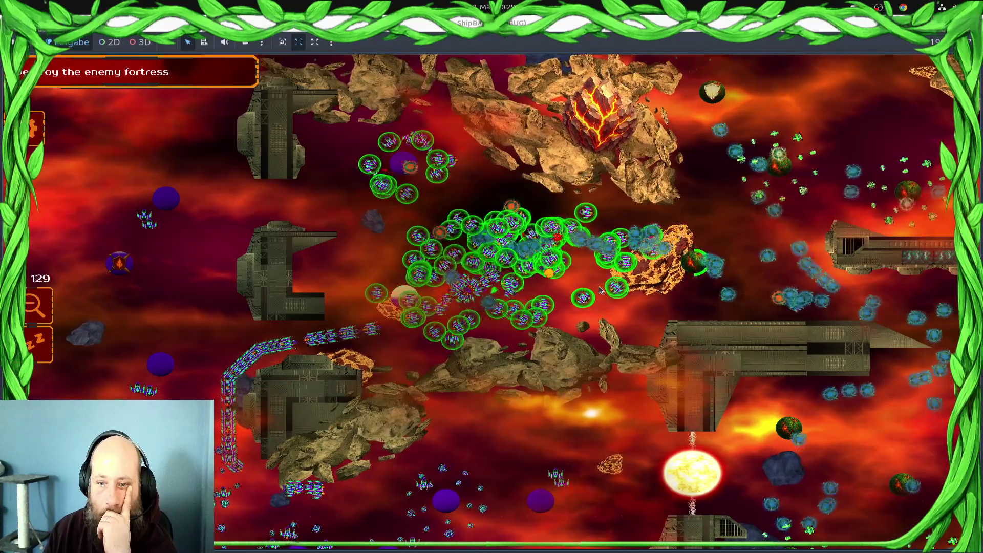
left_click_drag(161, 223, 211, 232)
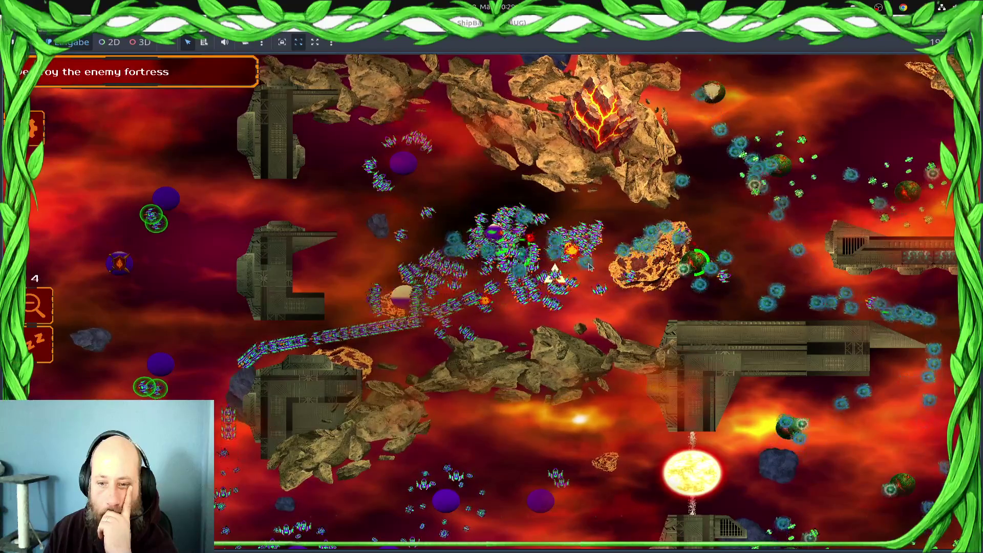
key("2")
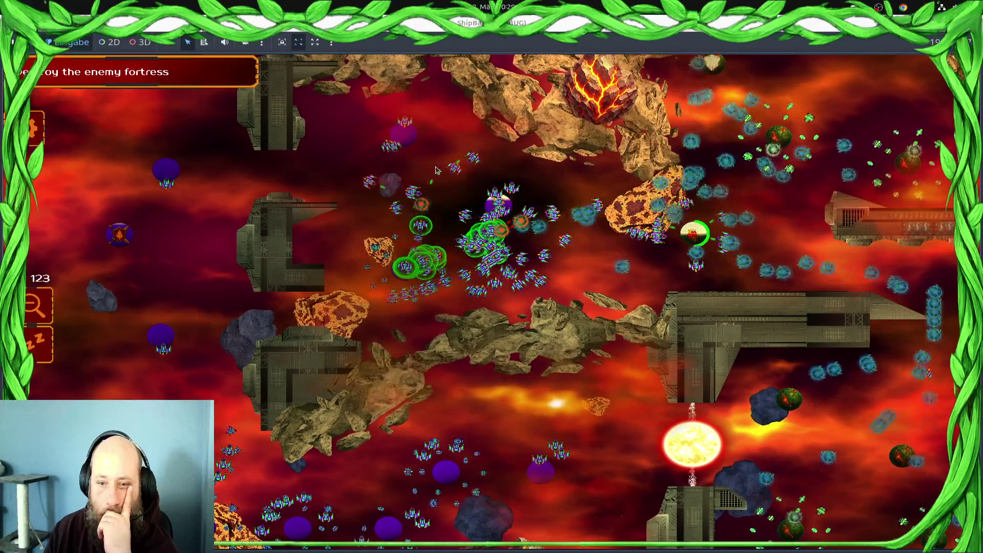
key("1")
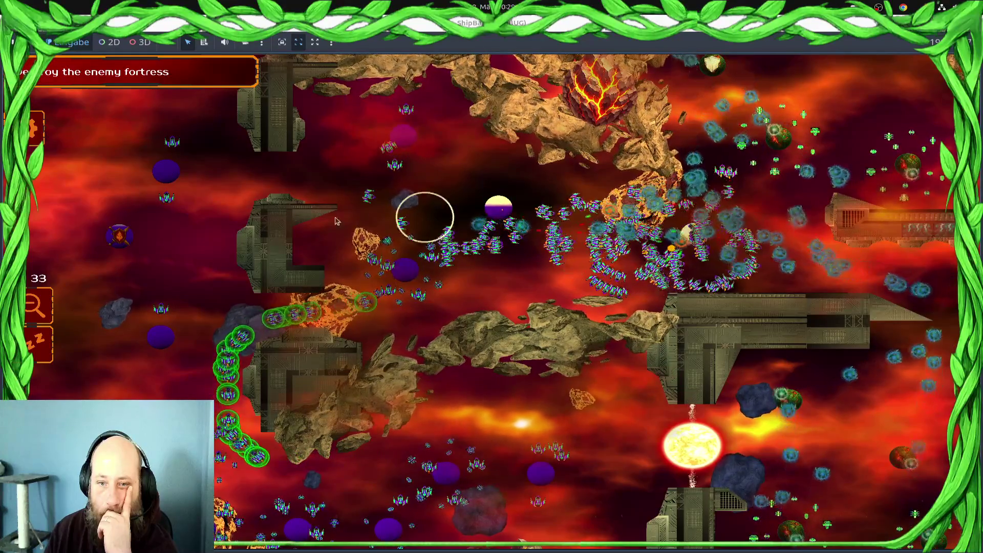
left_click(352, 206)
key("ctrl+2")
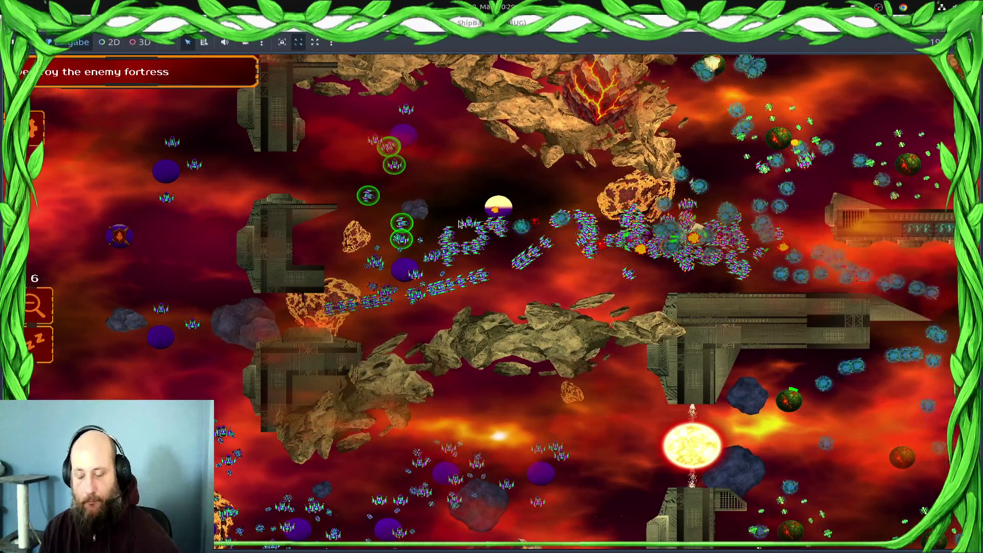
key("F8")
left_click(474, 45)
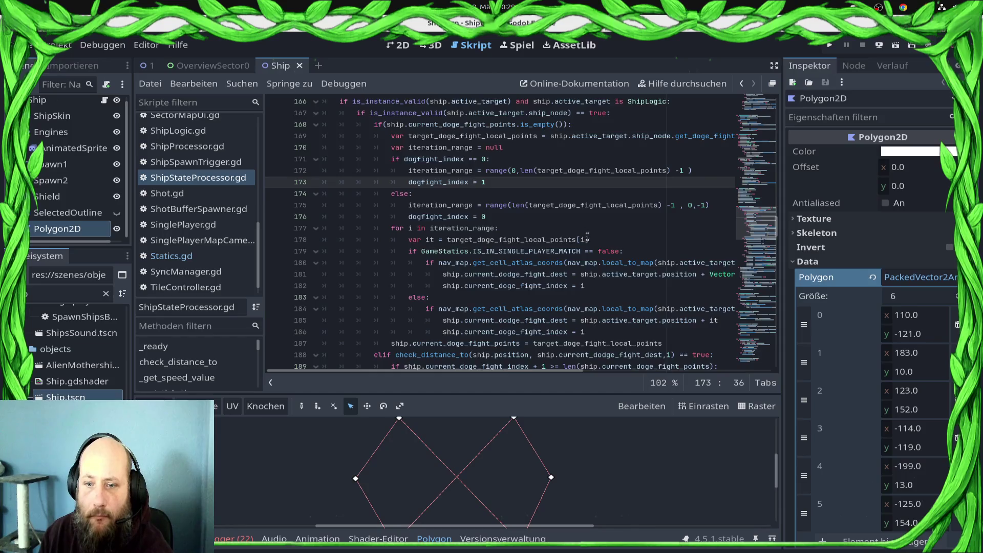
Change the check_distance_to reach distance on line 188 from 1 to 5 and save the script
scroll(588, 237, "down", 3)
left_click(640, 263)
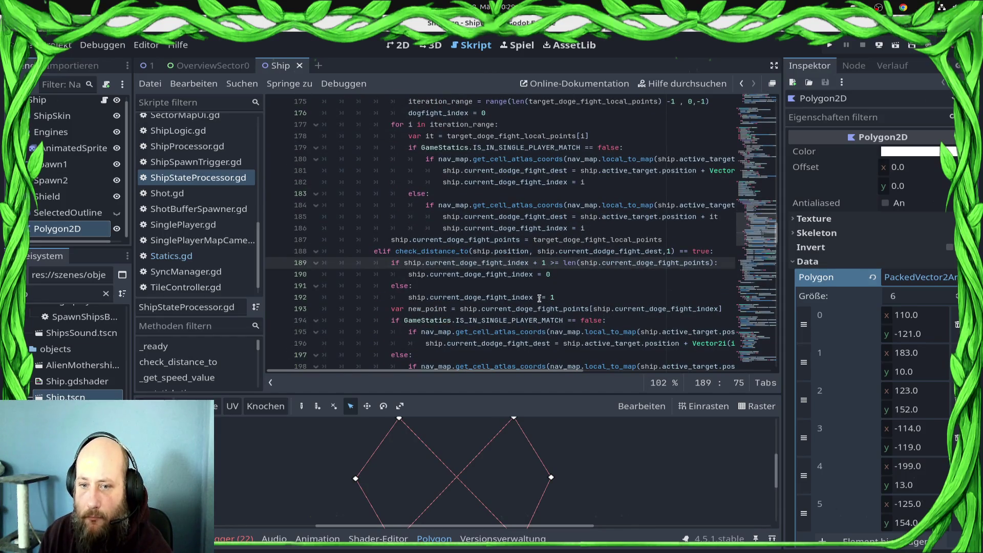
left_click(671, 249)
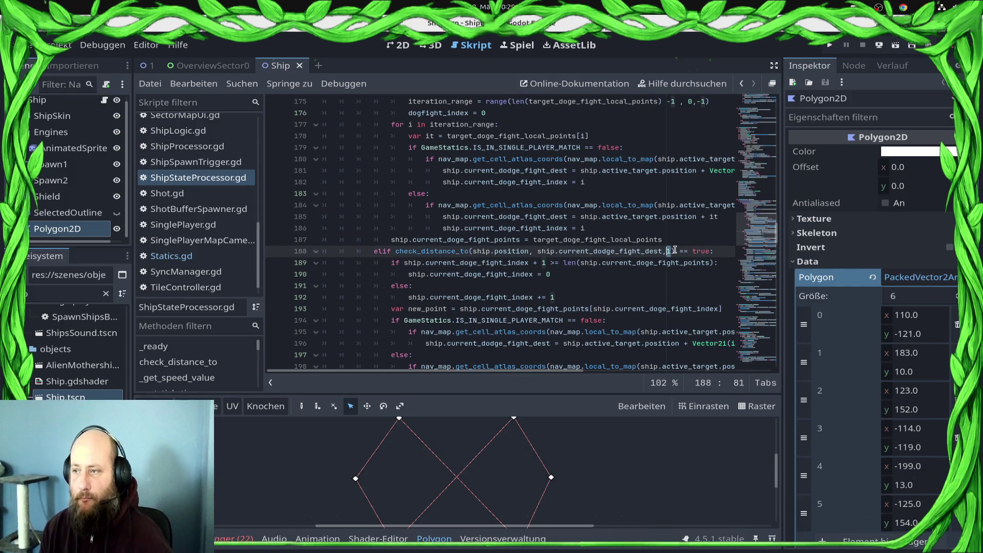
type("5")
key("ctrl+s")
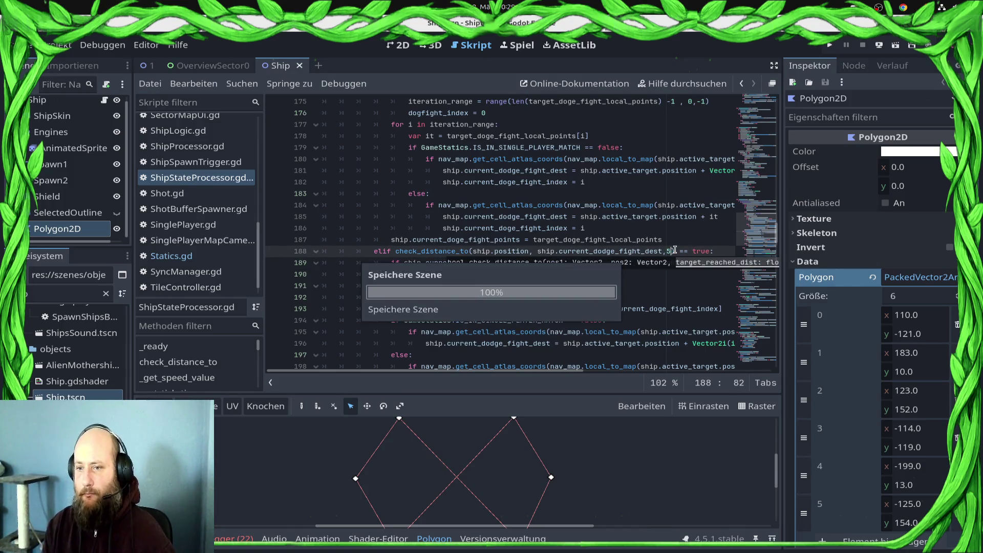
key("ctrl+s")
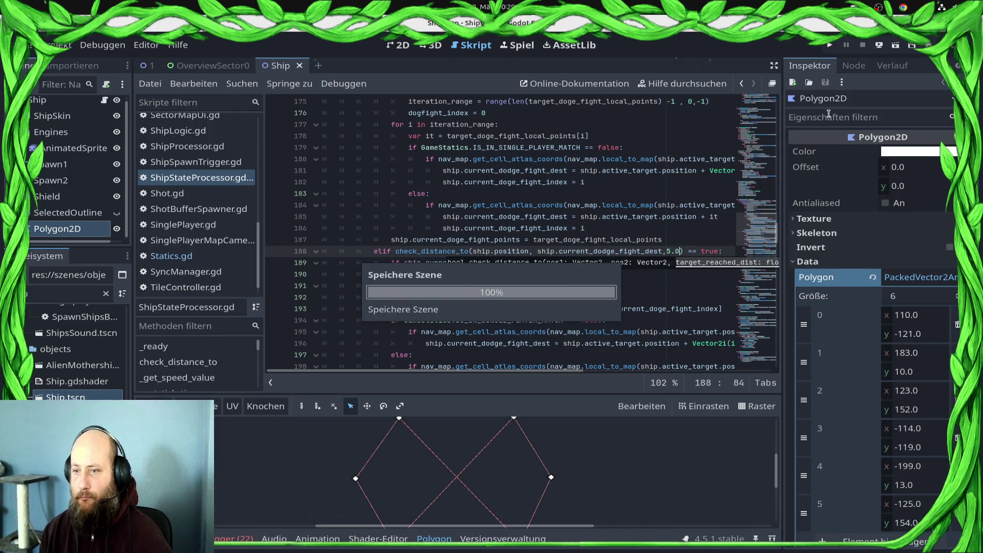
Run the project and enter the Draxal Homesector battle from the Commander Profile's galaxy map
left_click(830, 46)
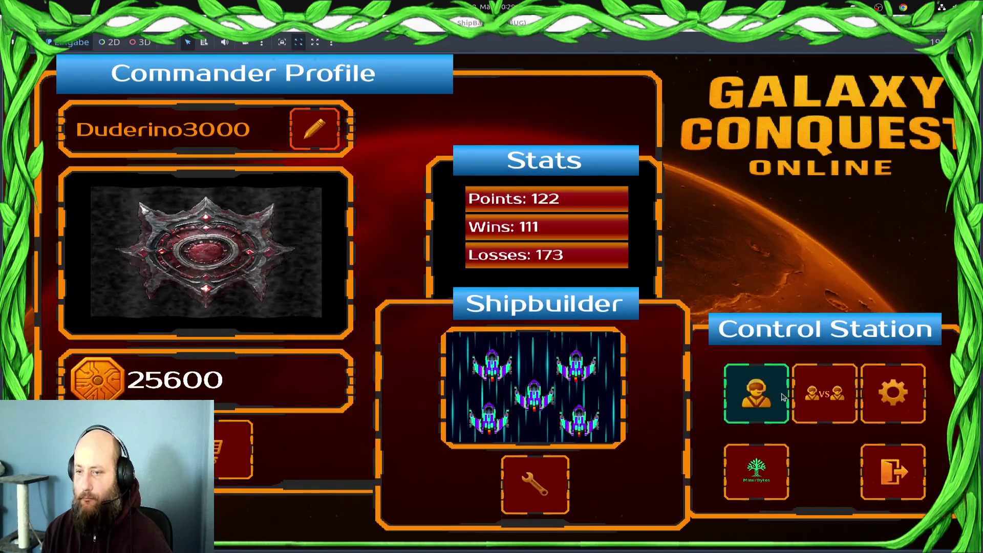
left_click(782, 396)
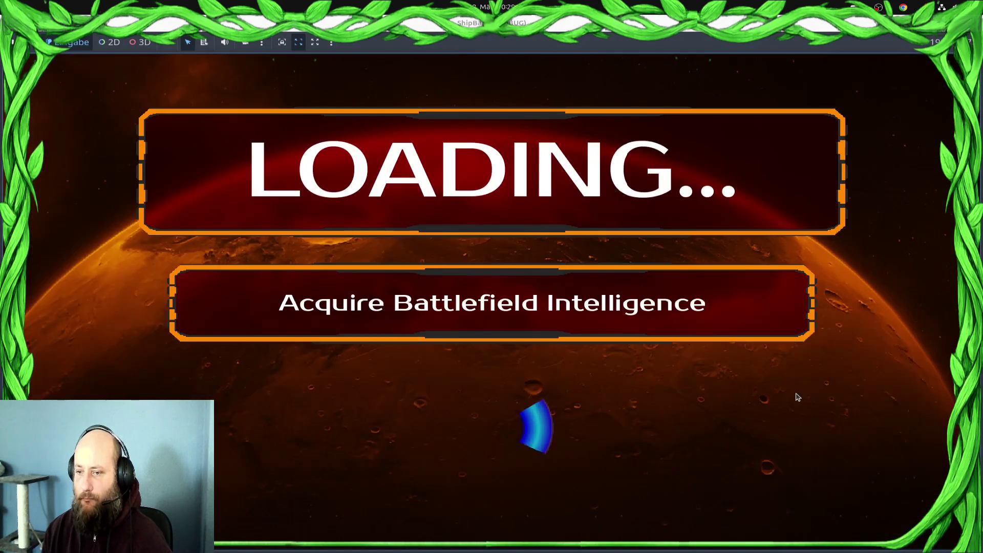
left_click(820, 497)
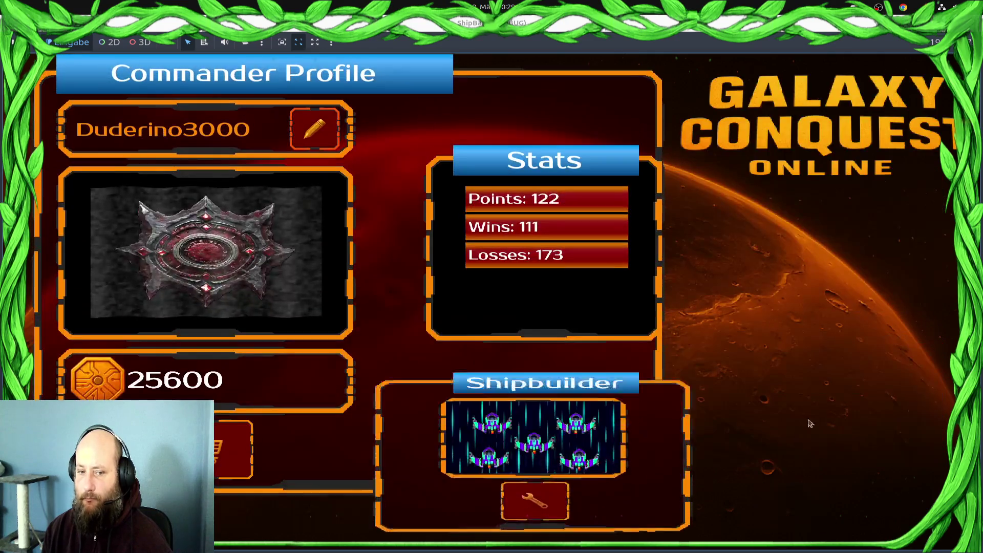
left_click(769, 395)
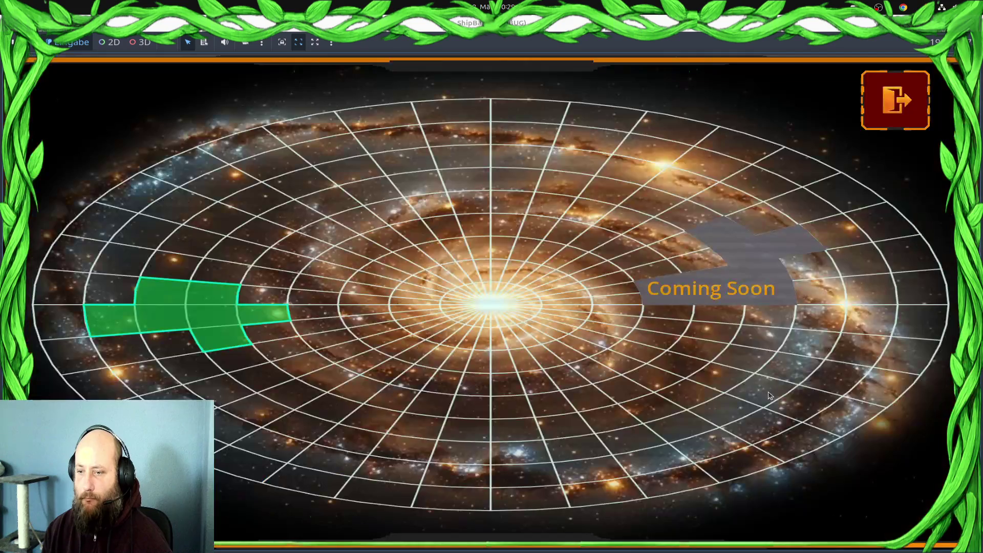
left_click(152, 329)
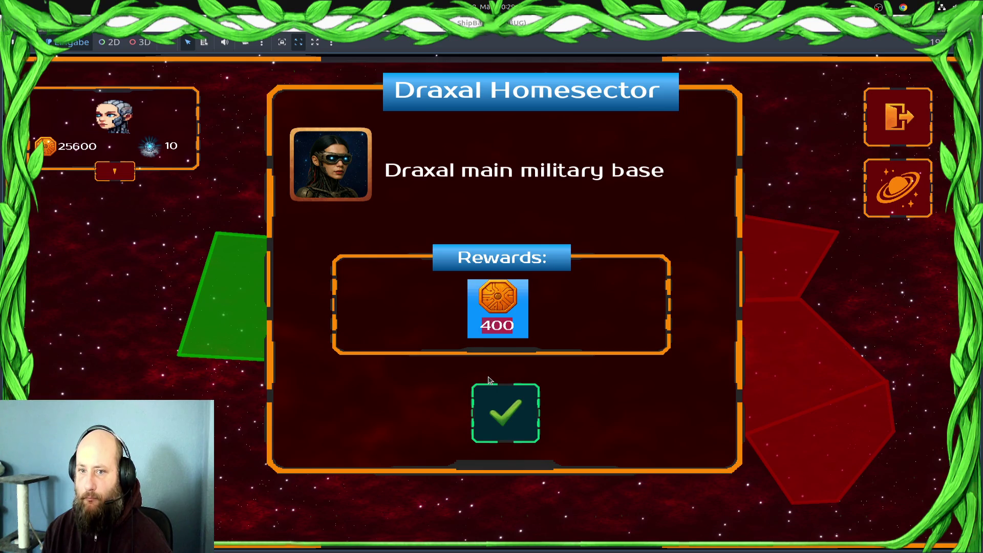
left_click(489, 386)
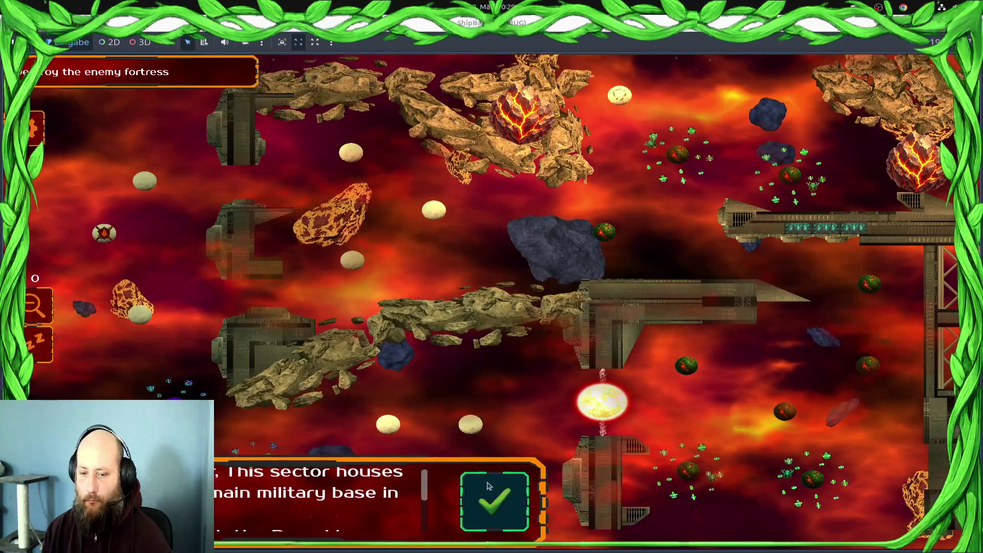
Dismiss the mission briefing and select the friendly fleets in the lower-left area
left_click(488, 485)
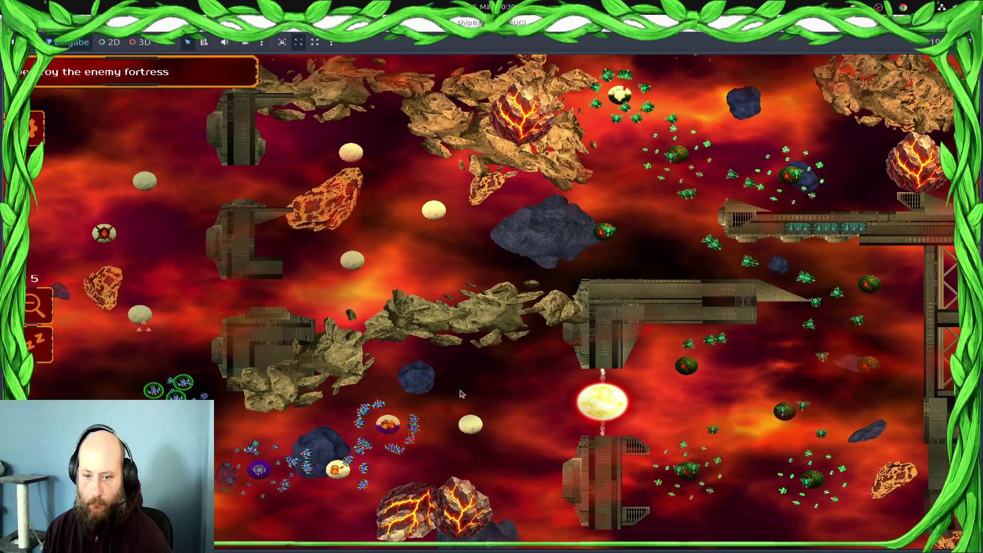
double_click(261, 483)
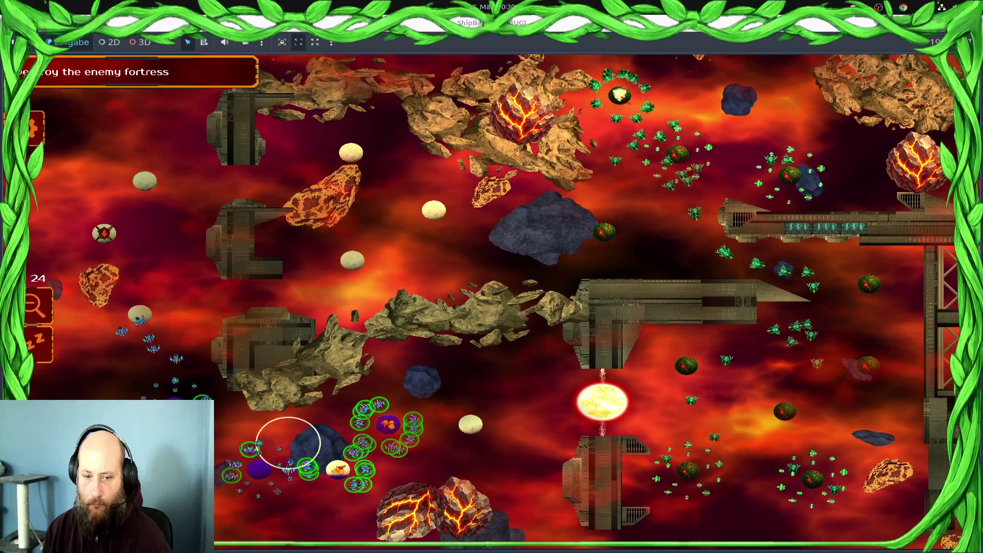
left_click_drag(349, 439, 325, 485)
left_click_drag(177, 456, 287, 463)
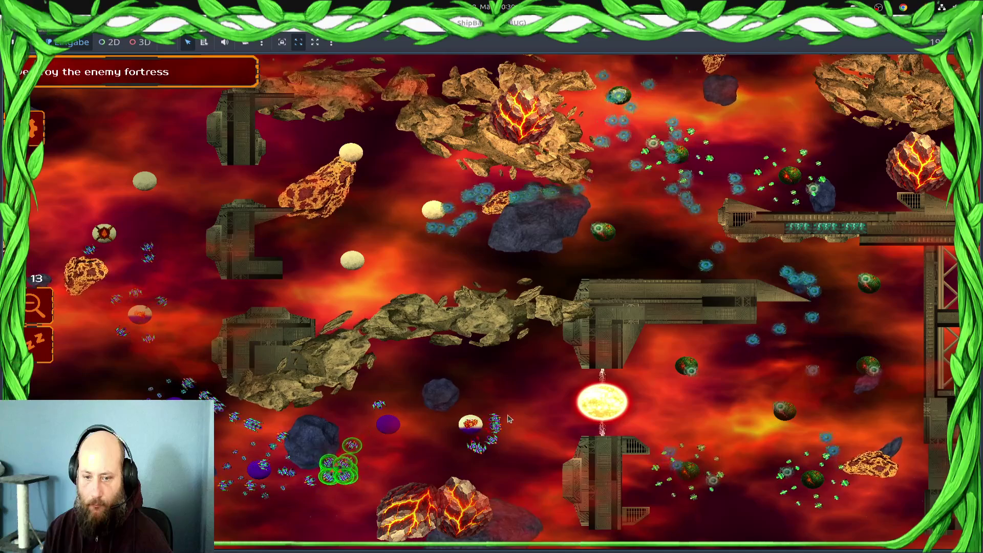
left_click_drag(192, 398, 230, 409)
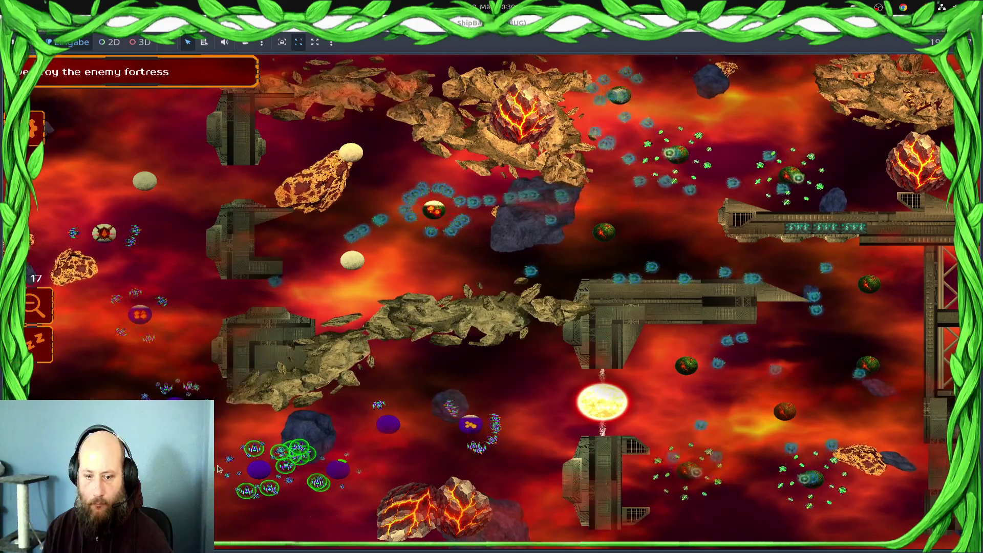
key("ctrl+a")
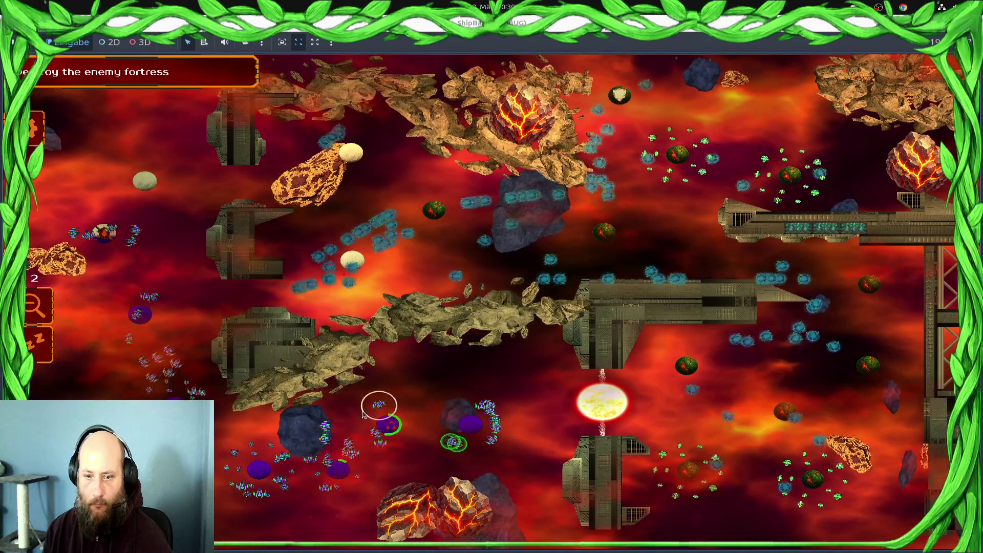
mouse_move(514, 416)
left_mouse_down()
mouse_move(246, 435)
mouse_move(164, 389)
left_mouse_up()
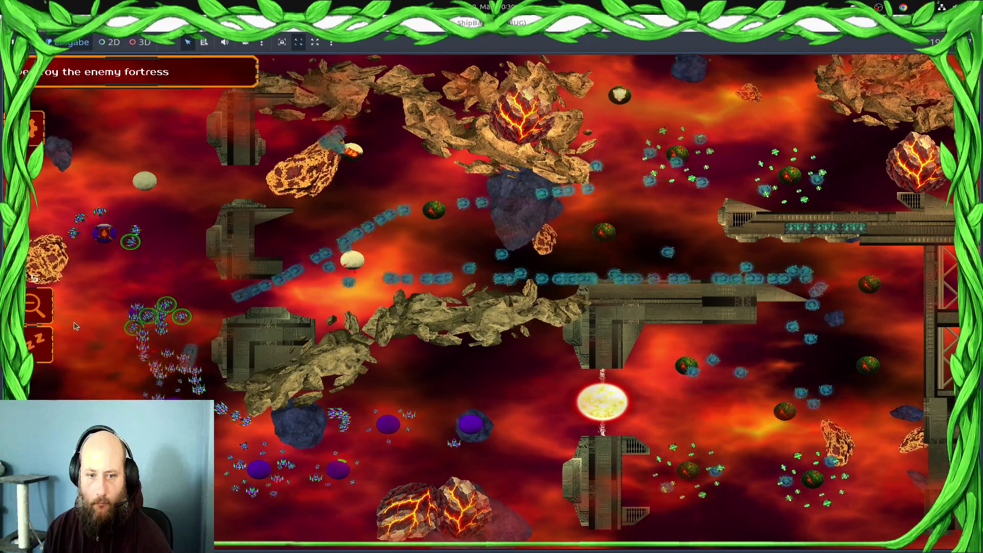
mouse_move(520, 444)
left_mouse_down()
mouse_move(410, 430)
mouse_move(287, 451)
mouse_move(215, 405)
mouse_move(165, 334)
mouse_move(154, 241)
mouse_move(122, 169)
left_mouse_up()
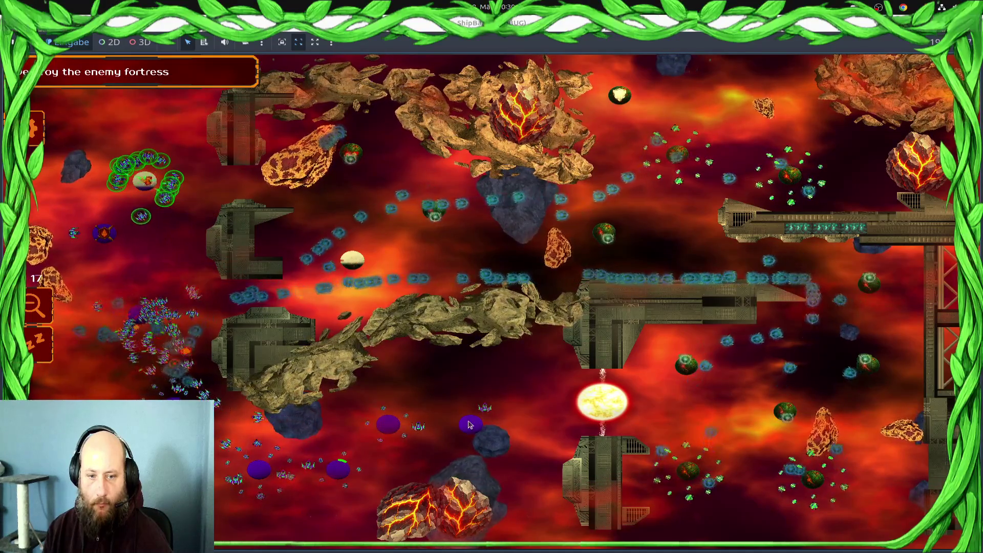
Select ship groups along the bottom, the left side and near the top of the map
left_click_drag(175, 310, 189, 378)
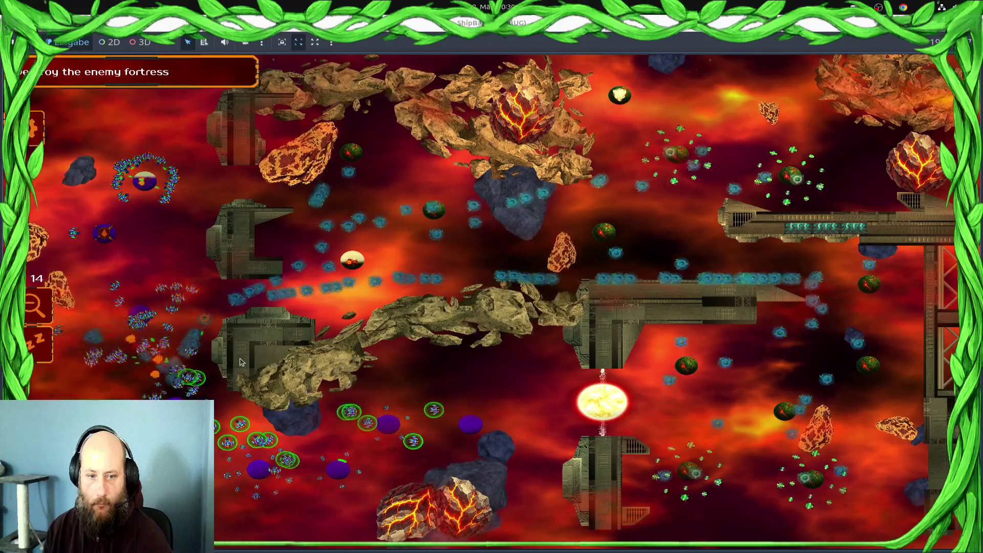
left_click_drag(360, 151, 154, 236)
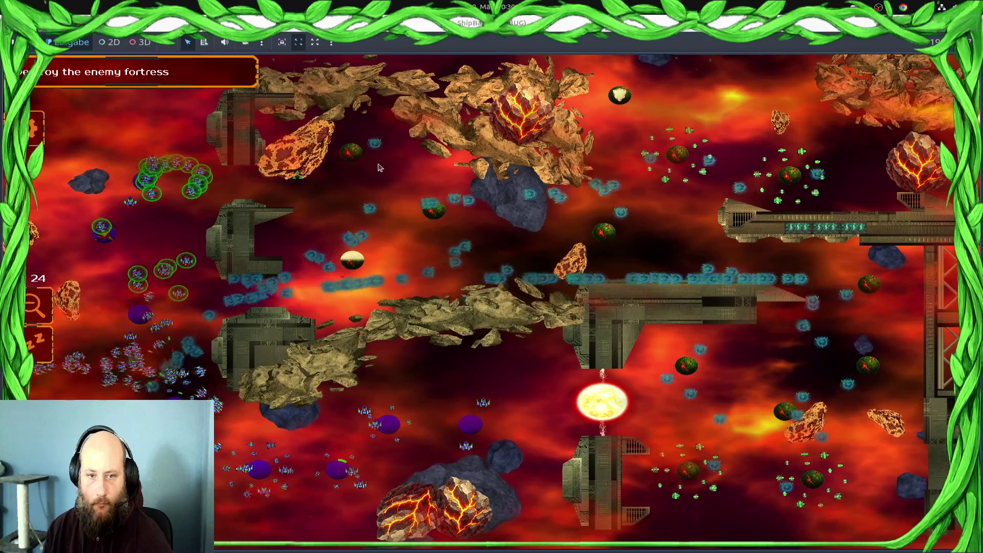
mouse_move(277, 286)
left_mouse_down()
mouse_move(252, 329)
mouse_move(169, 389)
left_mouse_up()
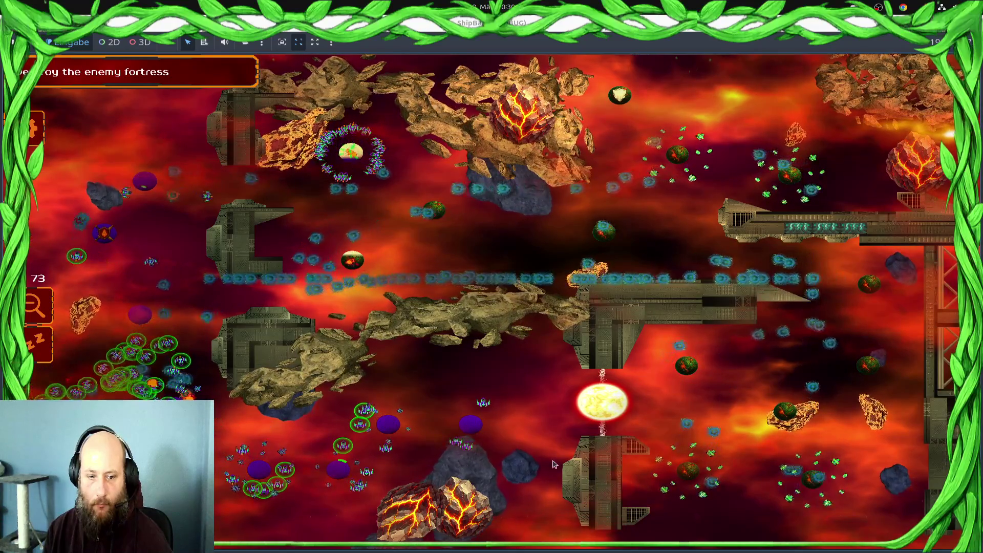
left_click_drag(549, 395, 262, 499)
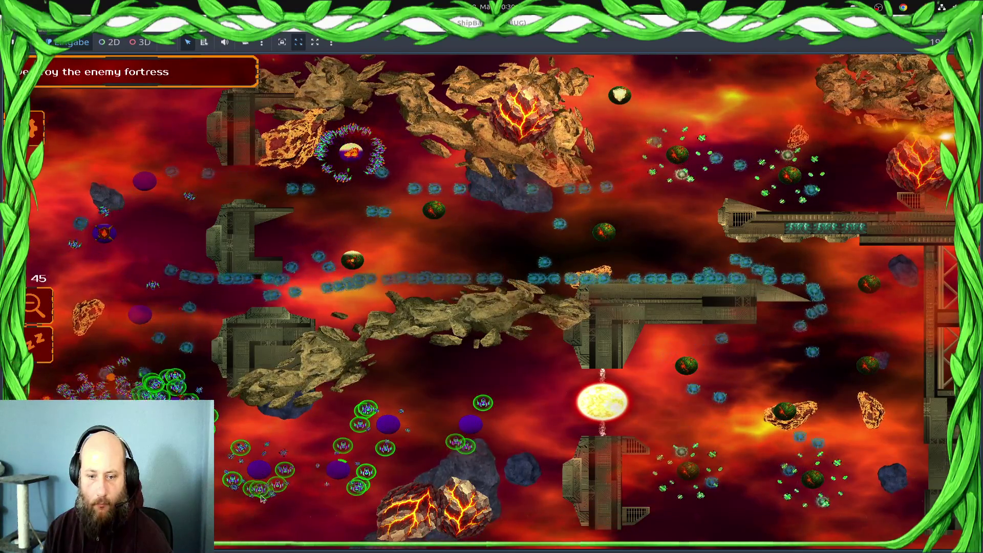
left_click(194, 357)
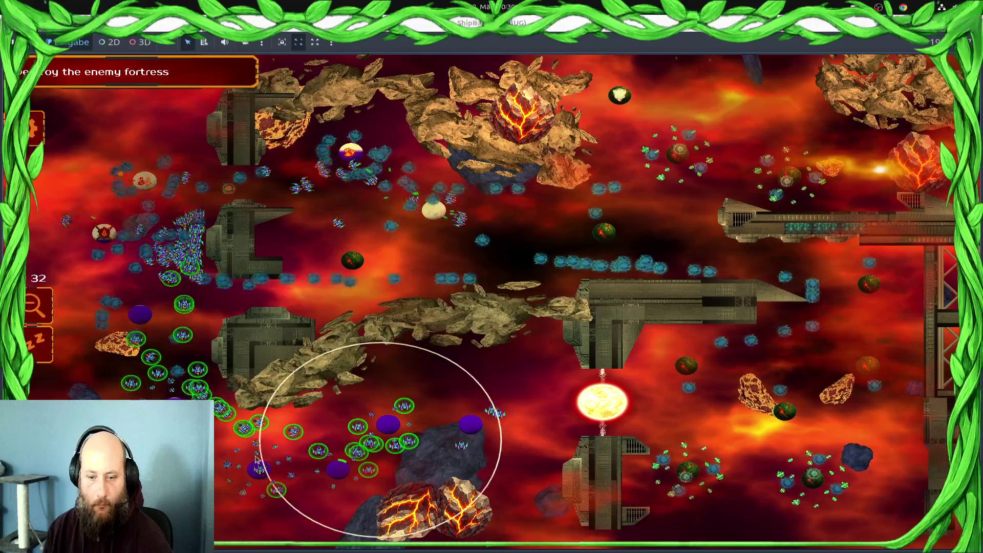
left_click_drag(379, 180, 294, 204)
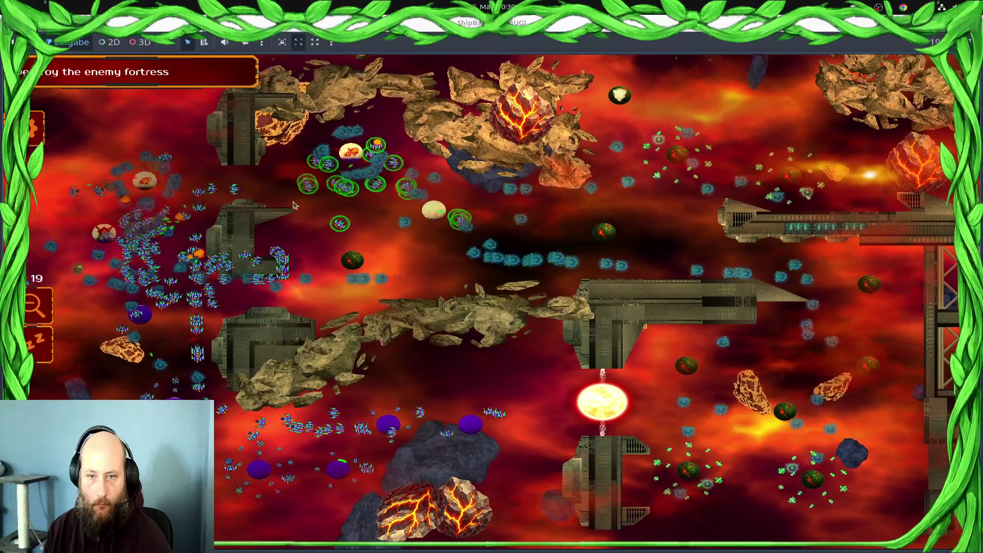
scroll(393, 156, "up", 5)
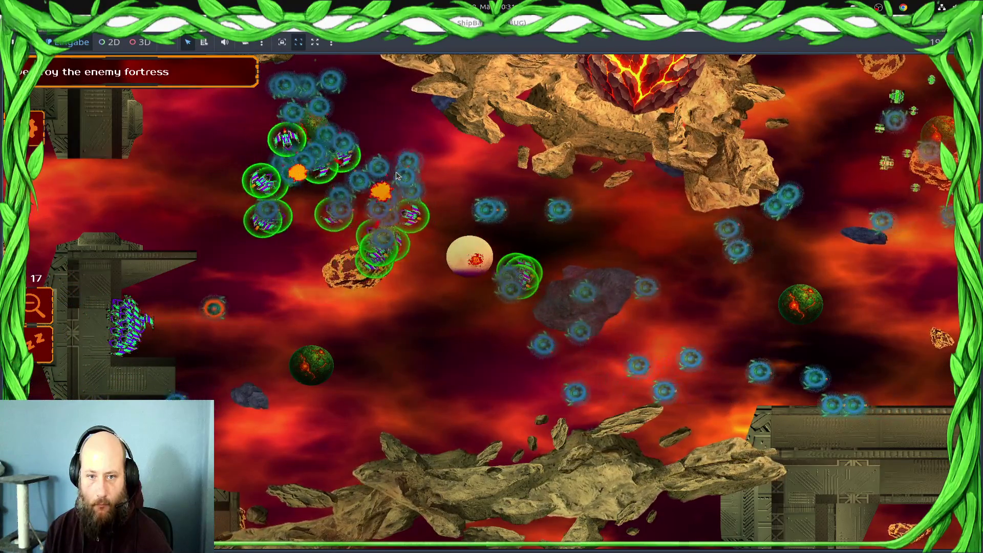
scroll(397, 176, "down", 5)
Stop the game, add a 0 to the distance threshold on line 188, and save
key("F8")
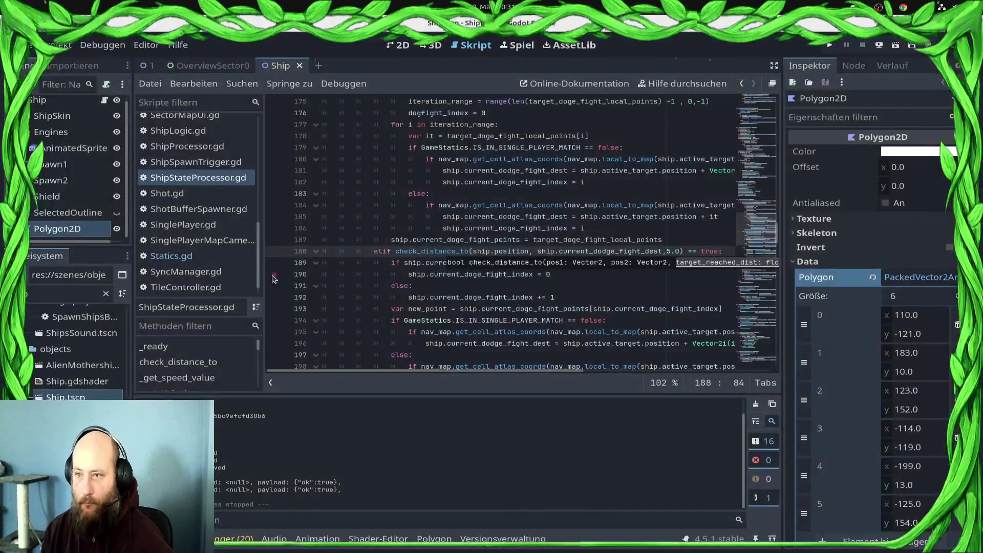
left_click(672, 254)
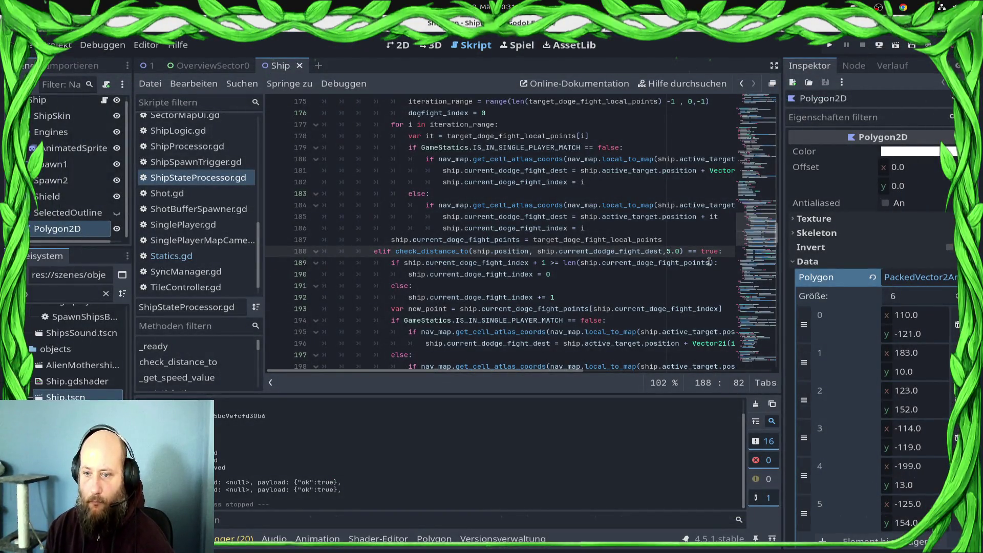
type("10")
key("ctrl+s")
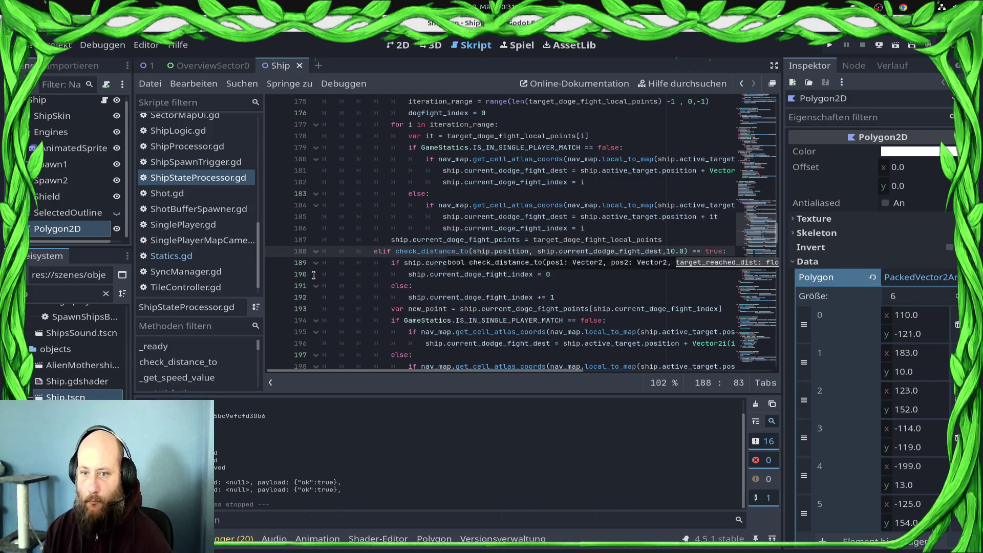
Review the dogfight code around the index reset on line 190 and the dodge destination on line 198
scroll(623, 257, "down", 2)
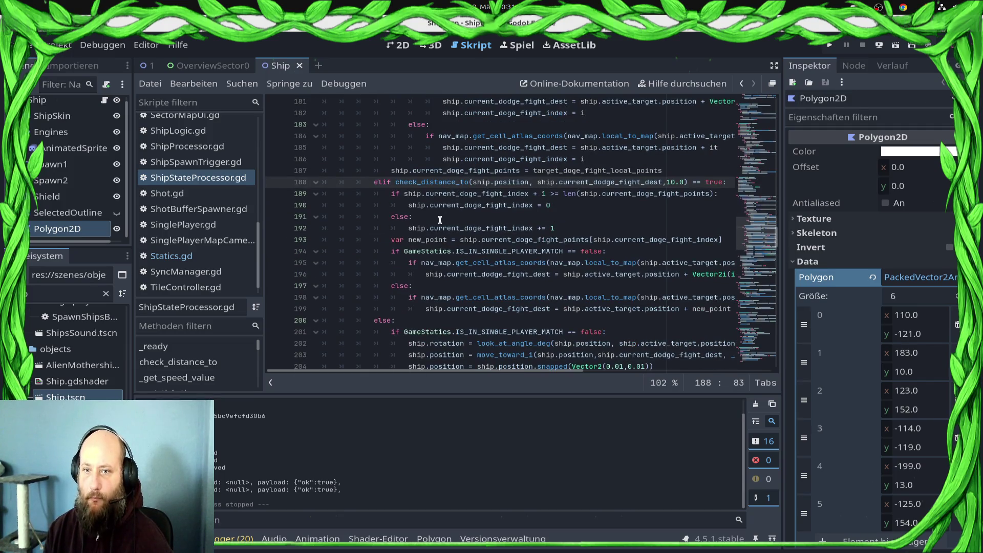
left_click(383, 204)
left_click(592, 207)
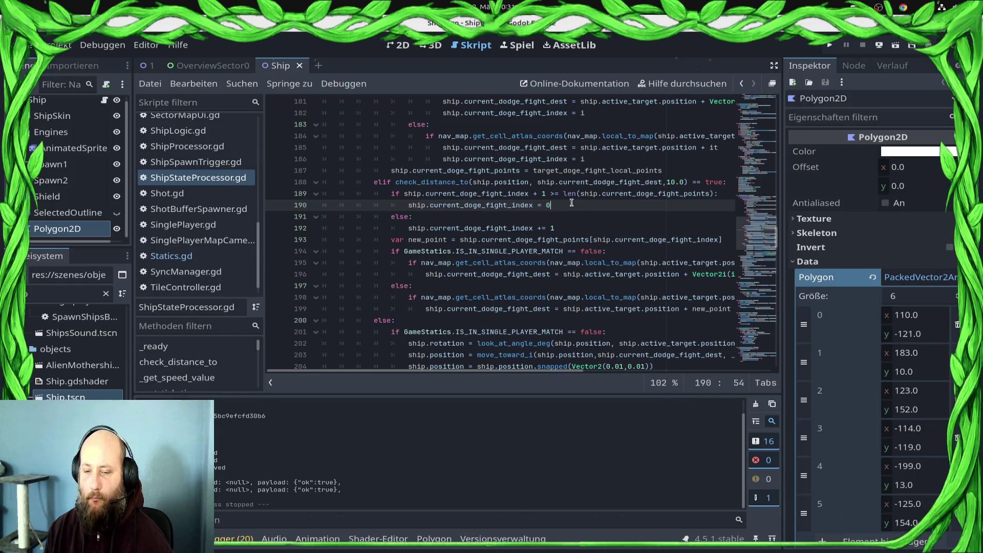
scroll(570, 203, "up", 2)
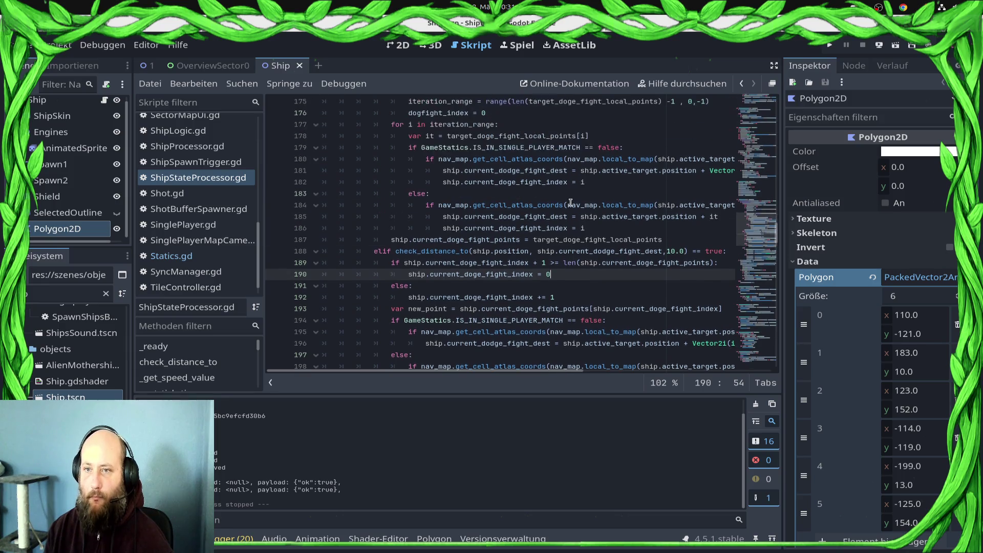
scroll(572, 202, "up", 2)
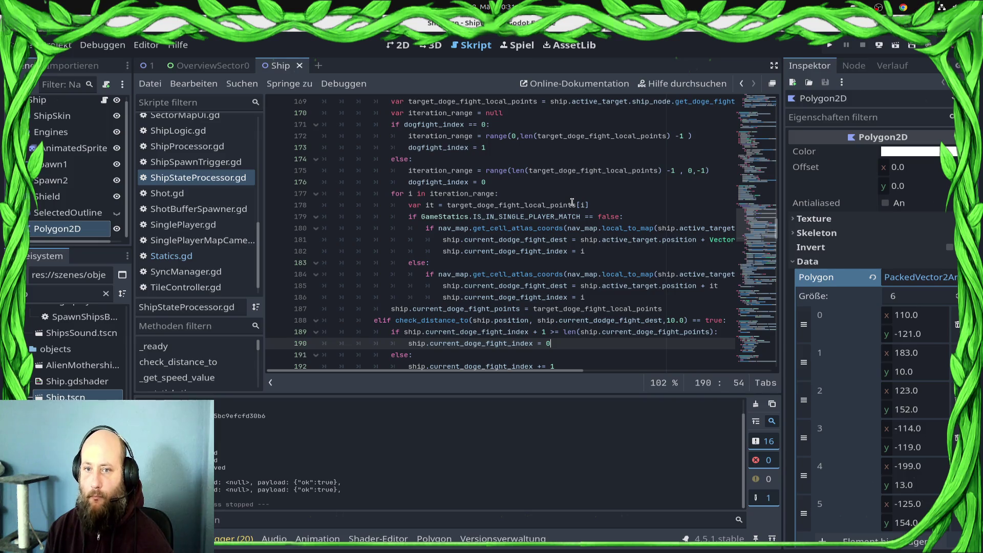
scroll(570, 200, "up", 3)
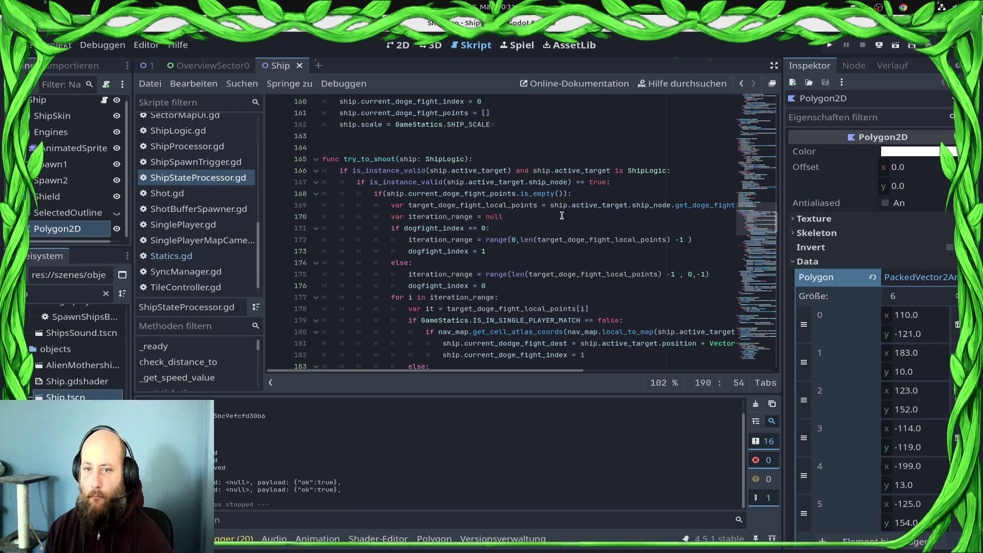
scroll(562, 216, "down", 9)
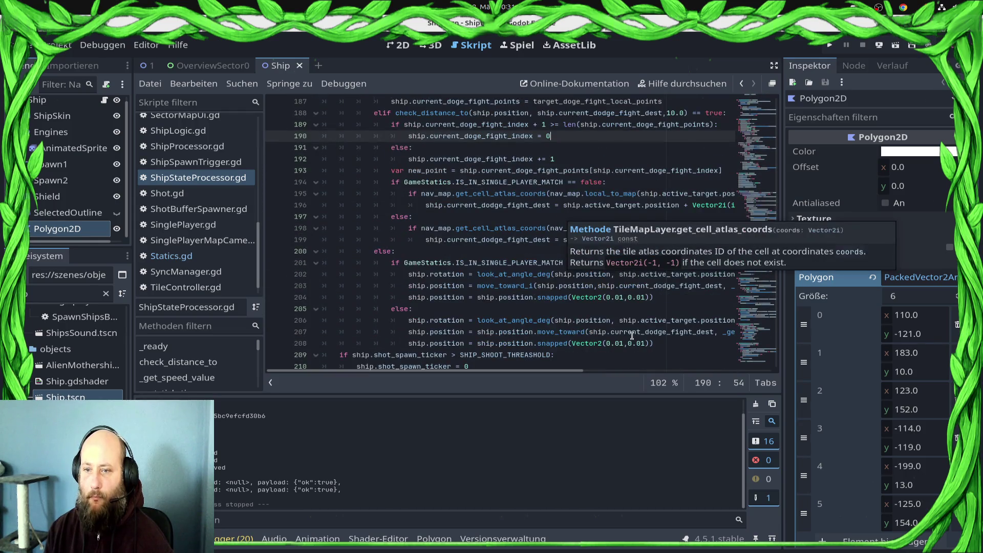
left_click(543, 210)
left_click(569, 231)
scroll(581, 253, "up", 1)
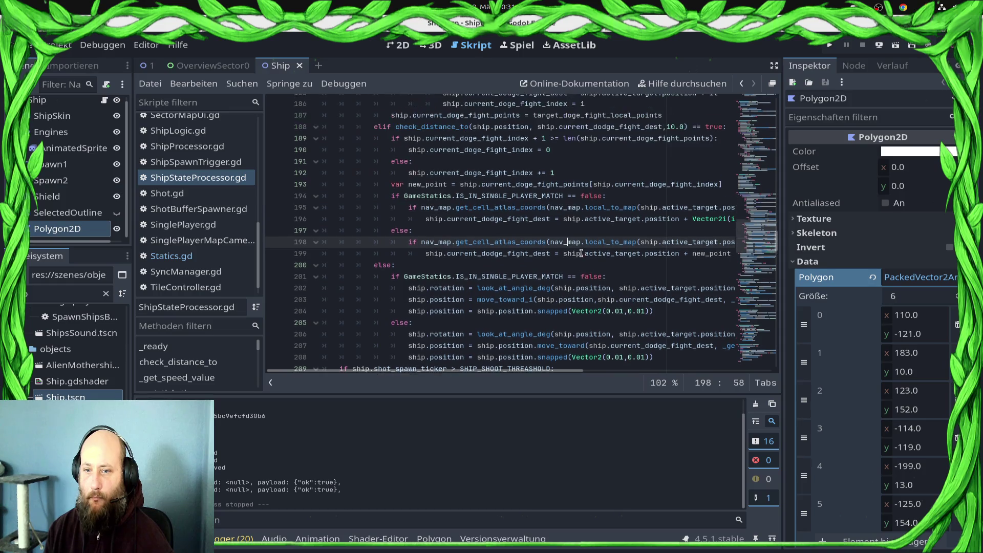
scroll(581, 253, "down", 2)
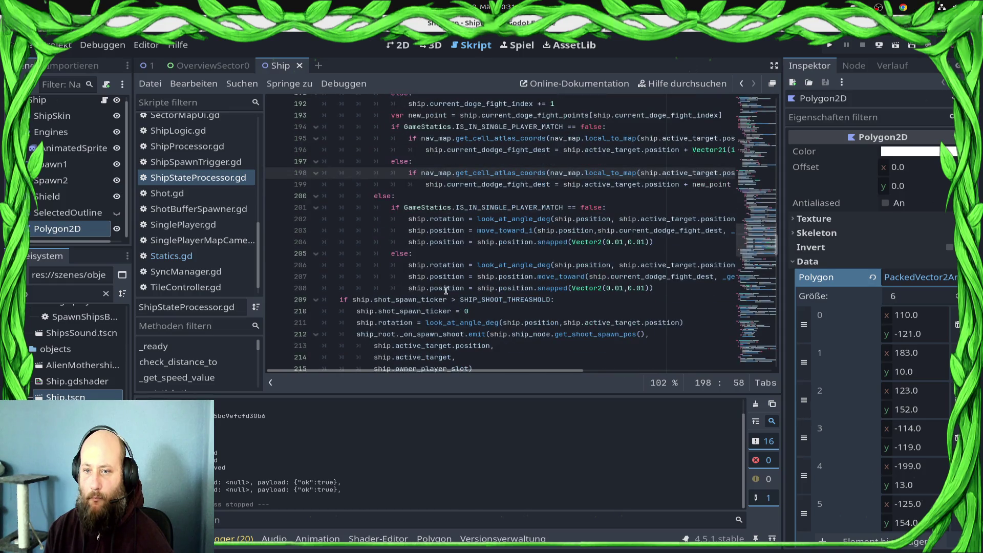
Inspect look_at_angle_deg and the move_toward call on lines 206–208
double_click(521, 267)
scroll(594, 304, "down", 3)
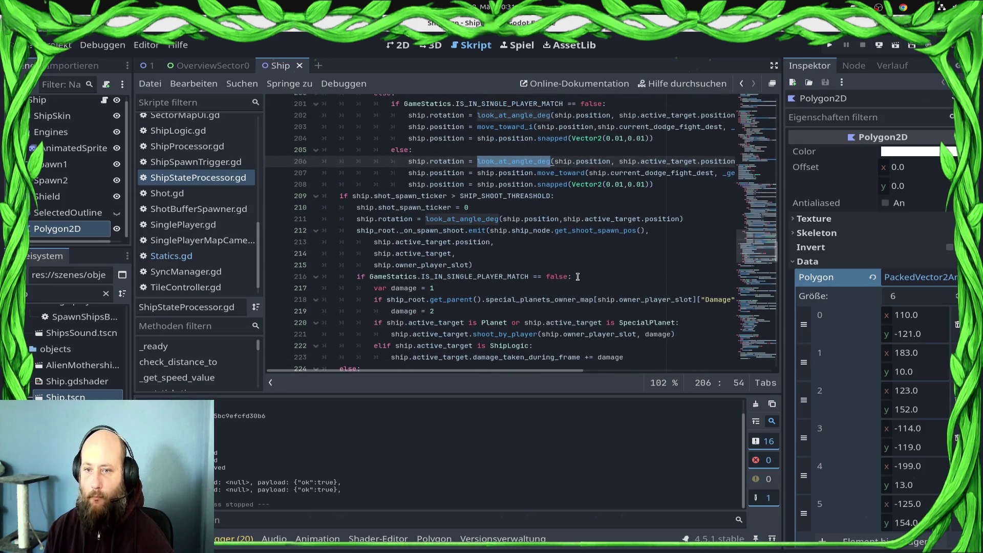
scroll(577, 272, "up", 2)
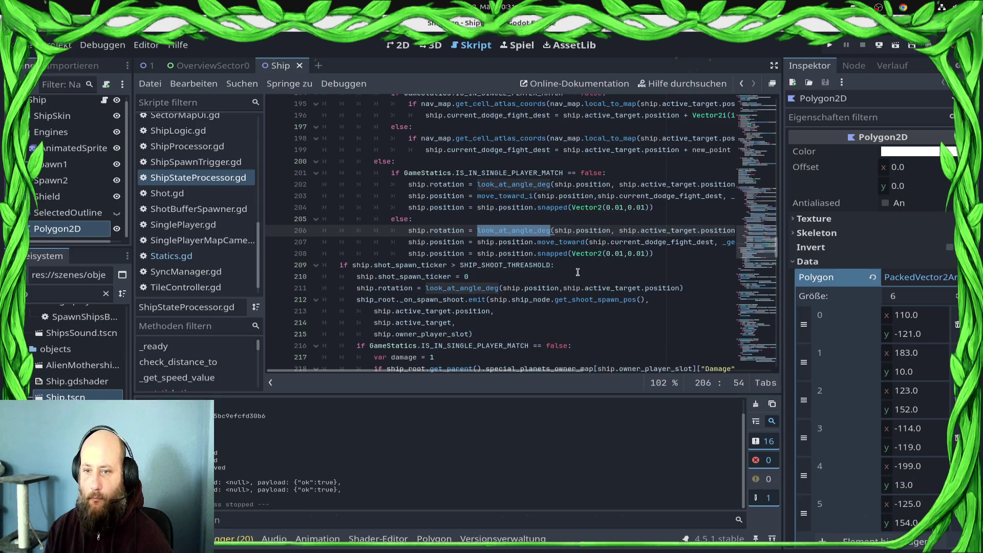
left_click(659, 243)
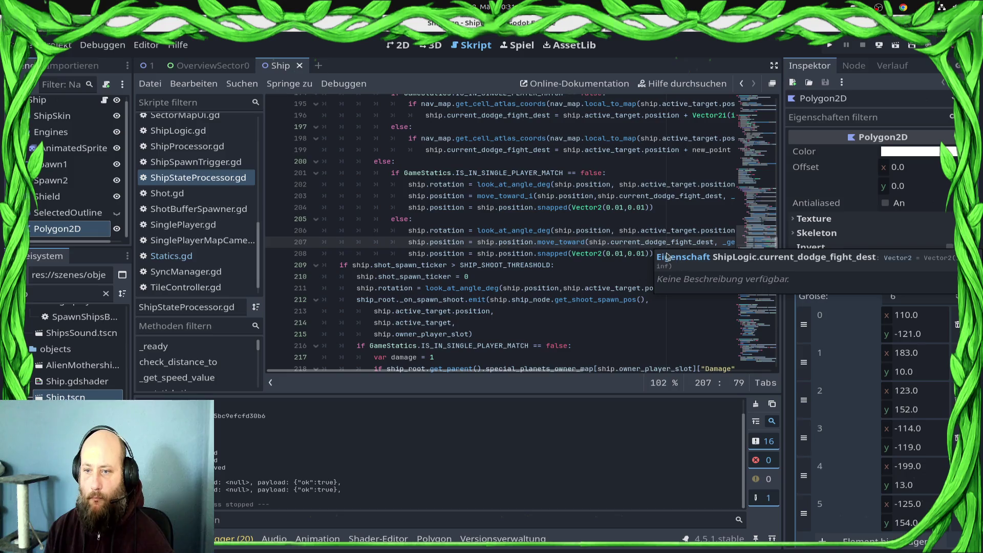
left_click(662, 251)
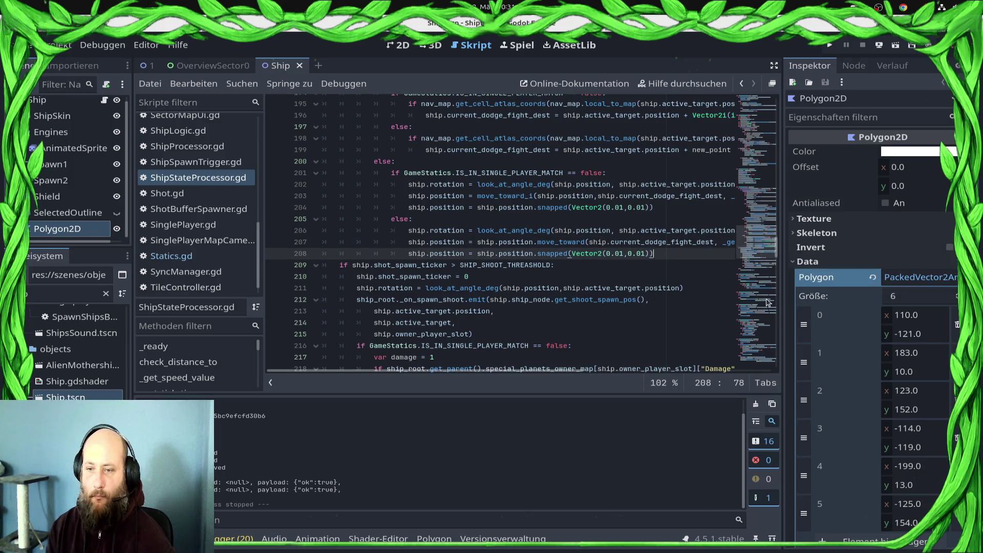
Delete the position-snapping line 204 and its blank line, save, and run the project
key("Up")
key("Up")
key("Up")
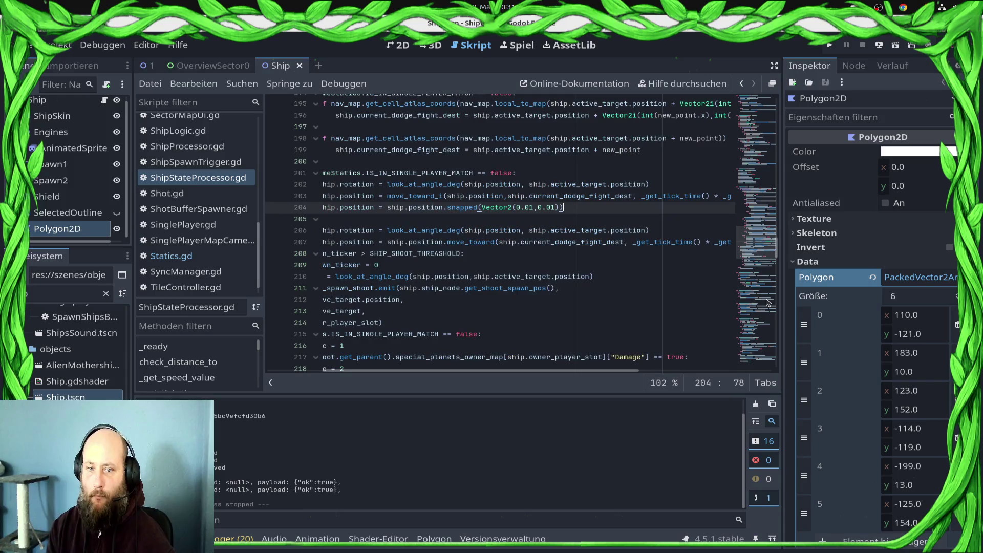
key("shift+Home")
key("BackSpace")
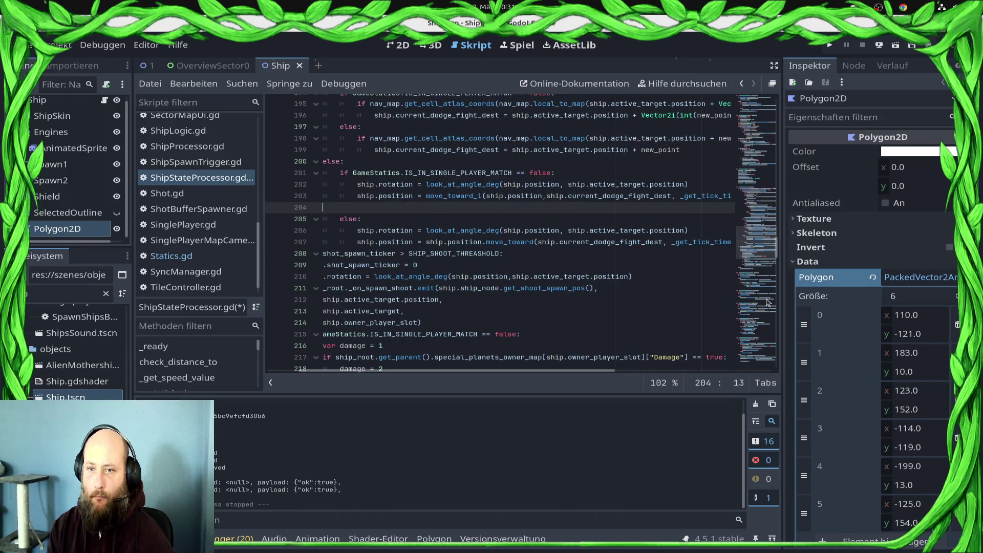
key("BackSpace")
key("BackSpace")
key("BackSpace")
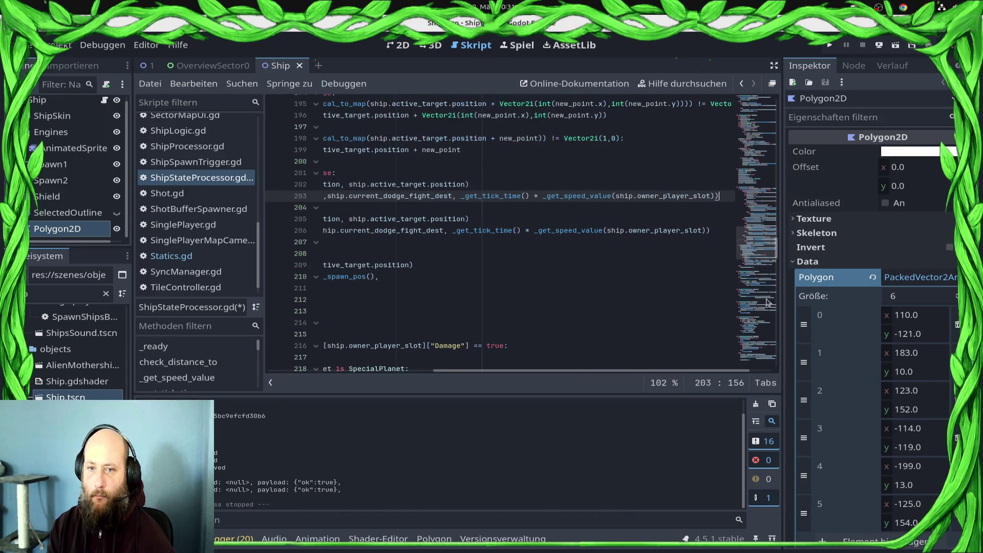
key("ctrl+s")
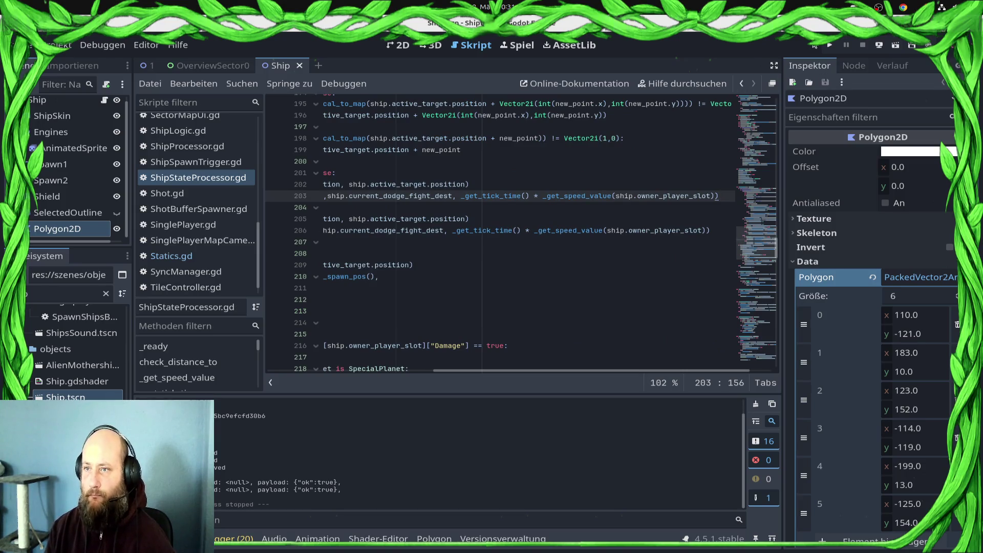
left_click(830, 45)
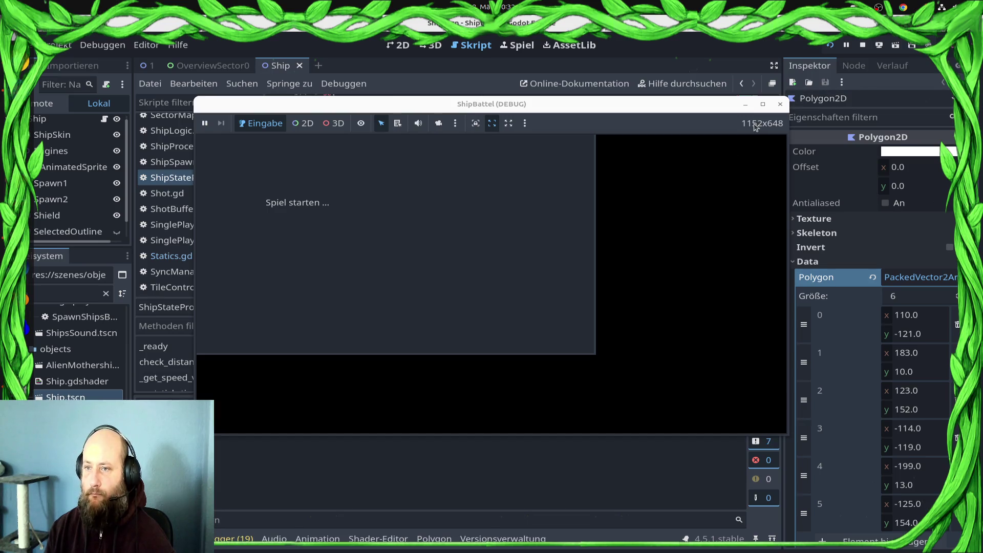
Maximize the game window, enter the Draxal Homesector battle, and dismiss the mission briefing
left_click(761, 105)
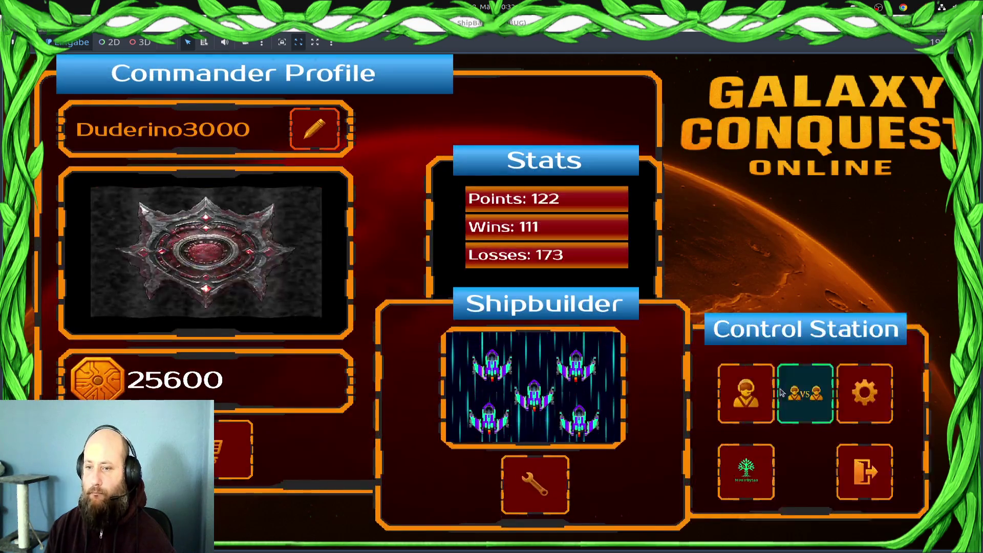
left_click(784, 401)
left_click(748, 462)
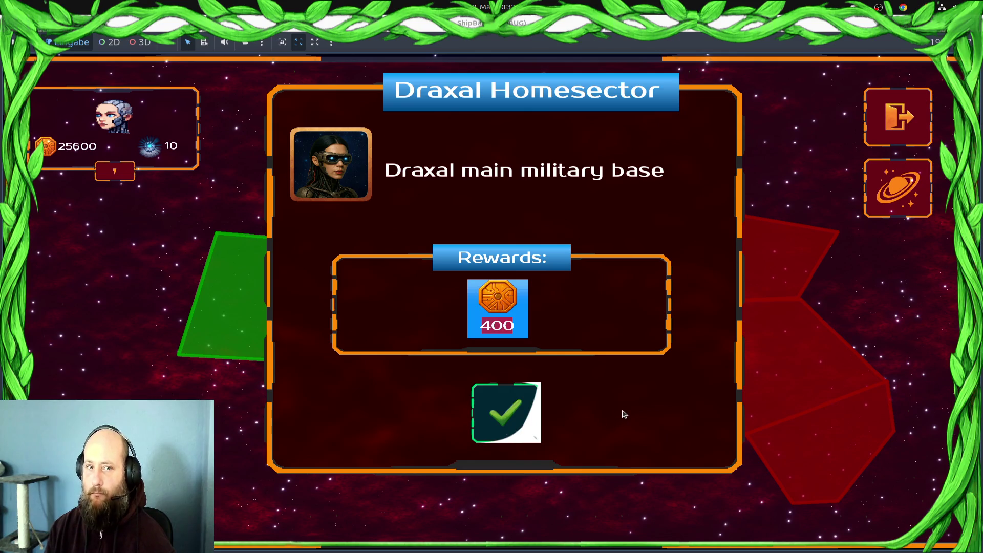
left_click(505, 412)
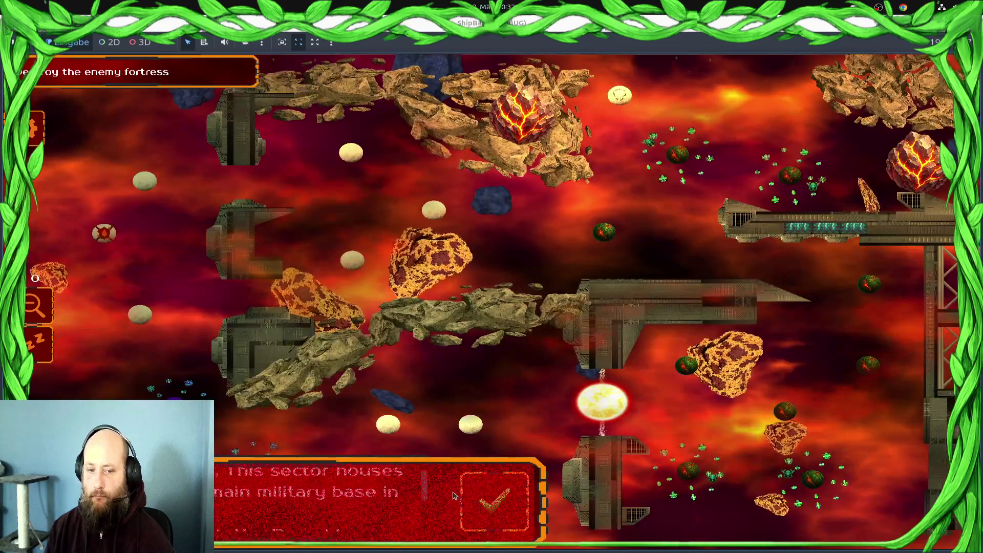
left_click(463, 496)
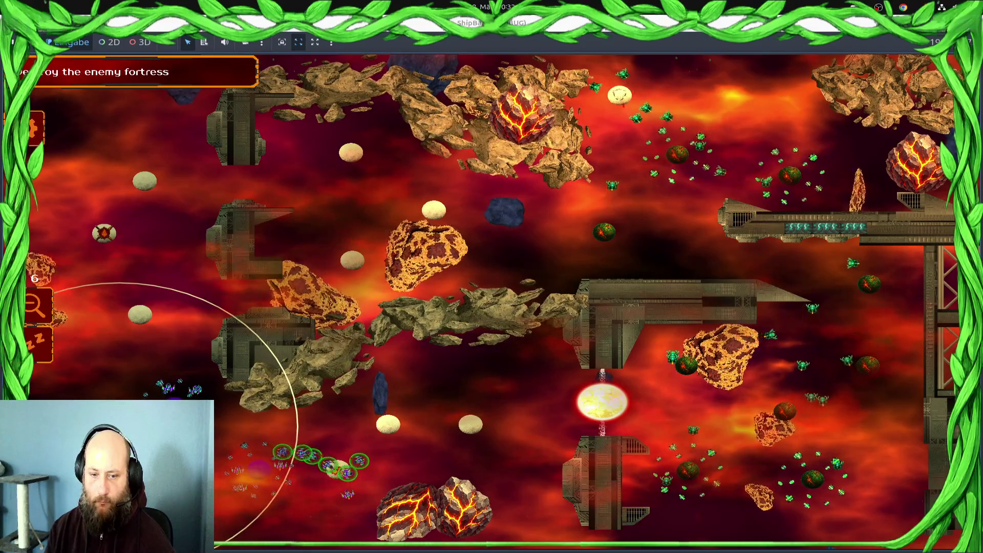
Dispatch fleets to the nearby and upper-left planets and launch several fleets from the bottom purple planet
left_click(137, 324)
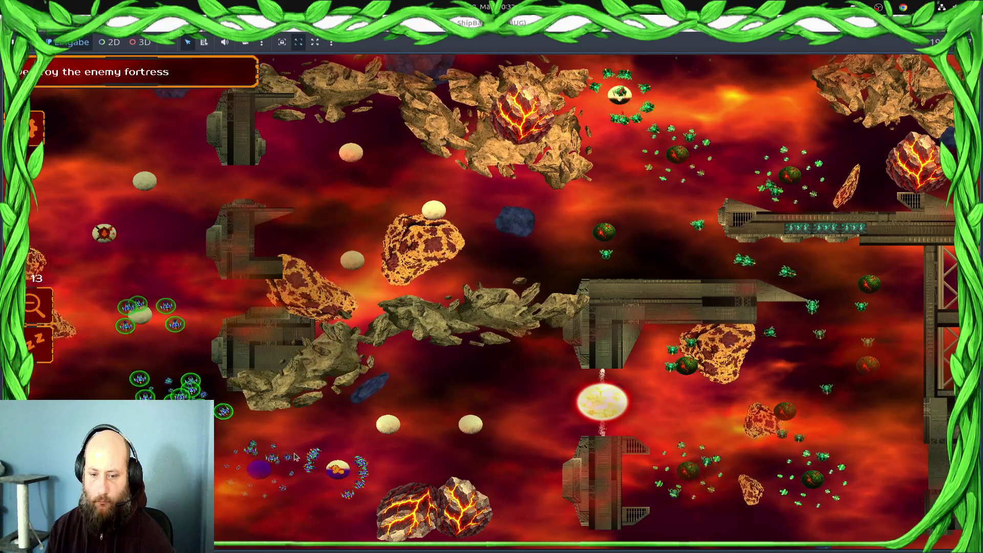
left_click(104, 233)
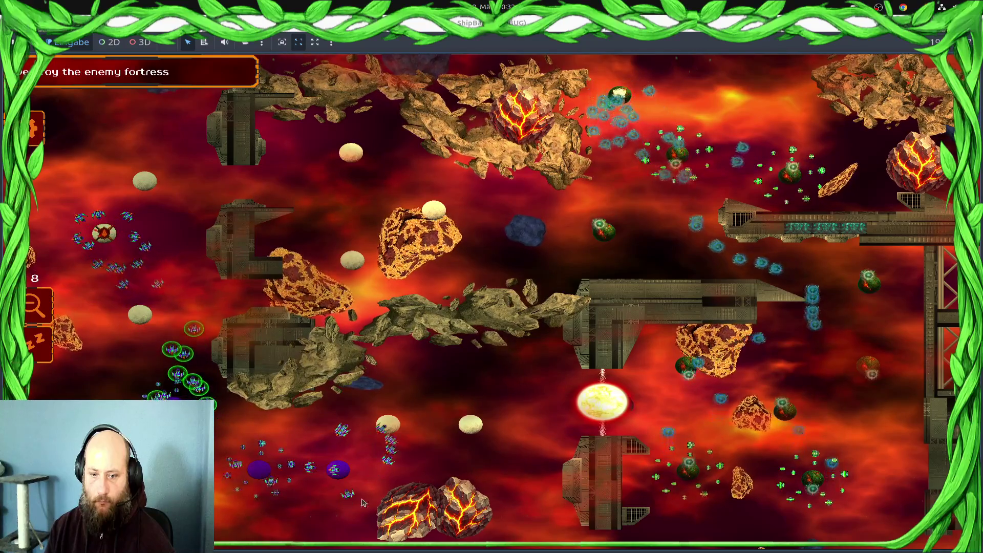
left_click(261, 470)
left_click(261, 470)
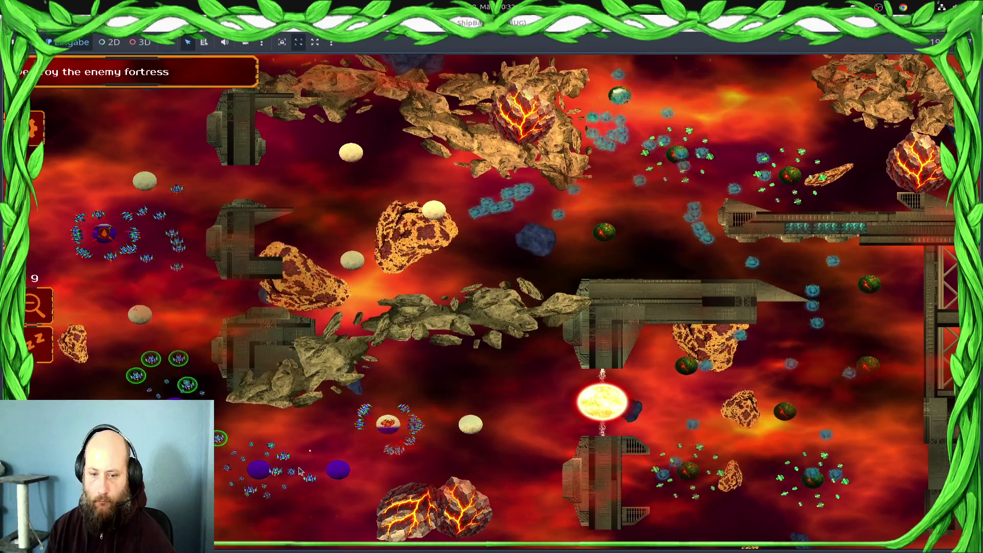
left_click(261, 470)
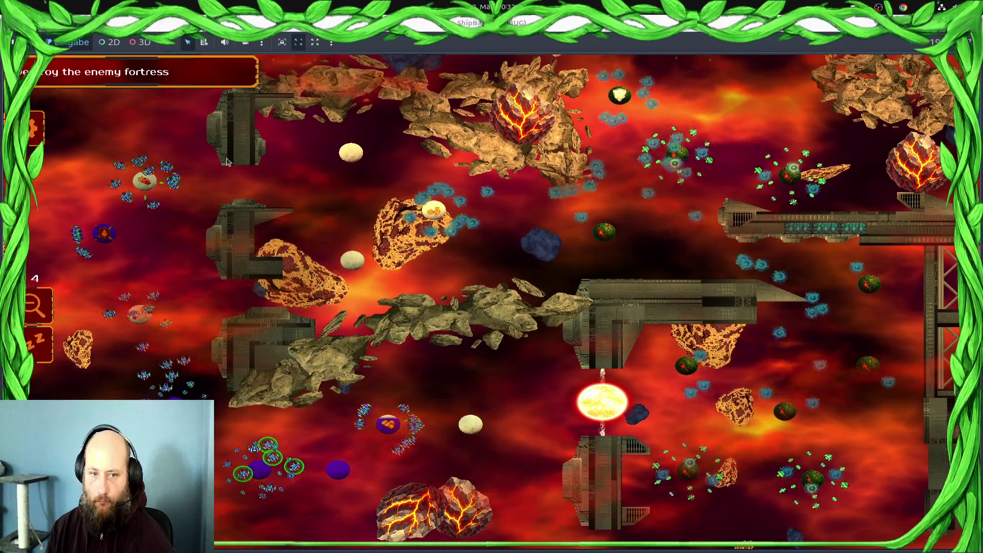
Select fleets on the left, upper left and along the bottom, then stop the game with F8
mouse_move(227, 162)
left_mouse_down()
mouse_move(56, 250)
mouse_move(48, 268)
left_mouse_up()
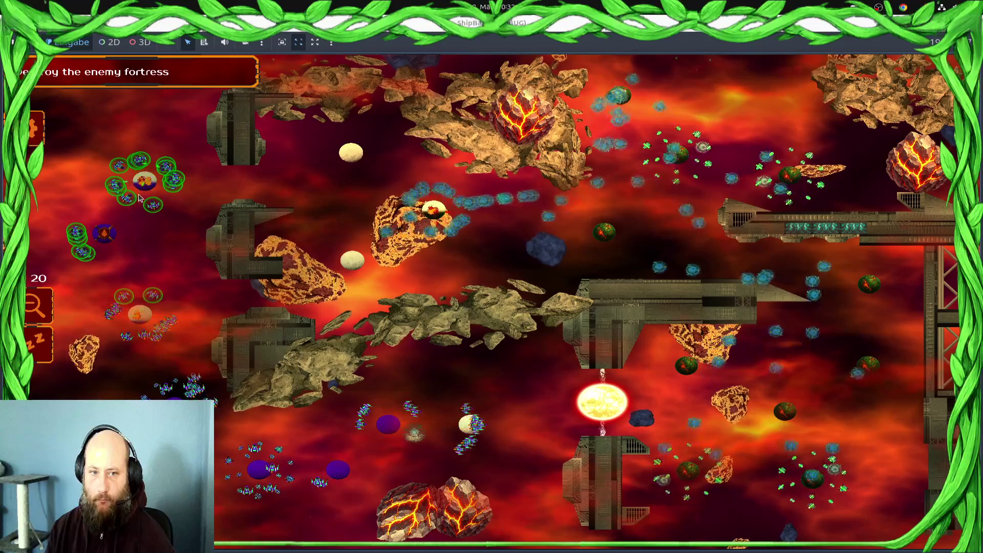
mouse_move(531, 406)
left_mouse_down()
mouse_move(390, 461)
mouse_move(272, 478)
left_mouse_up()
left_click_drag(169, 471, 171, 468)
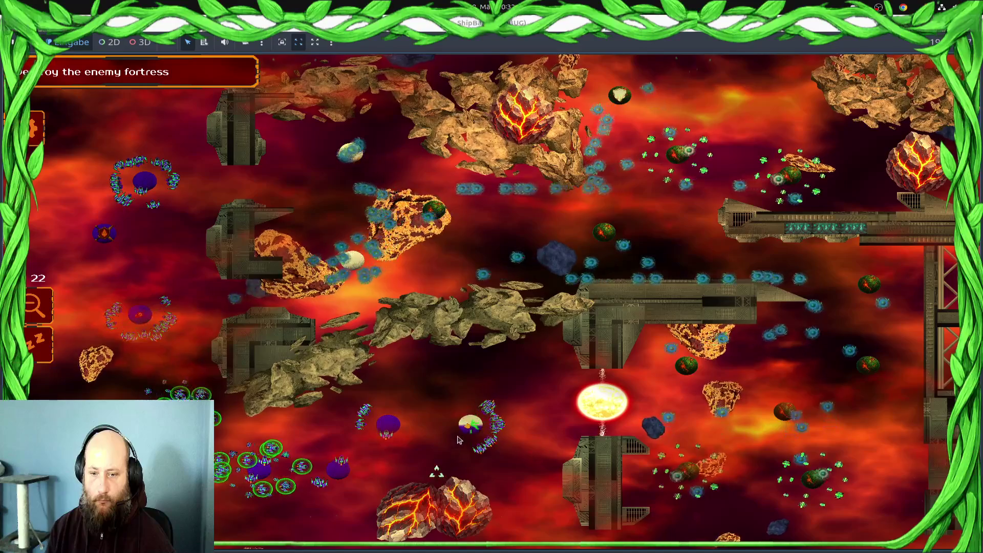
left_click_drag(132, 298, 303, 174)
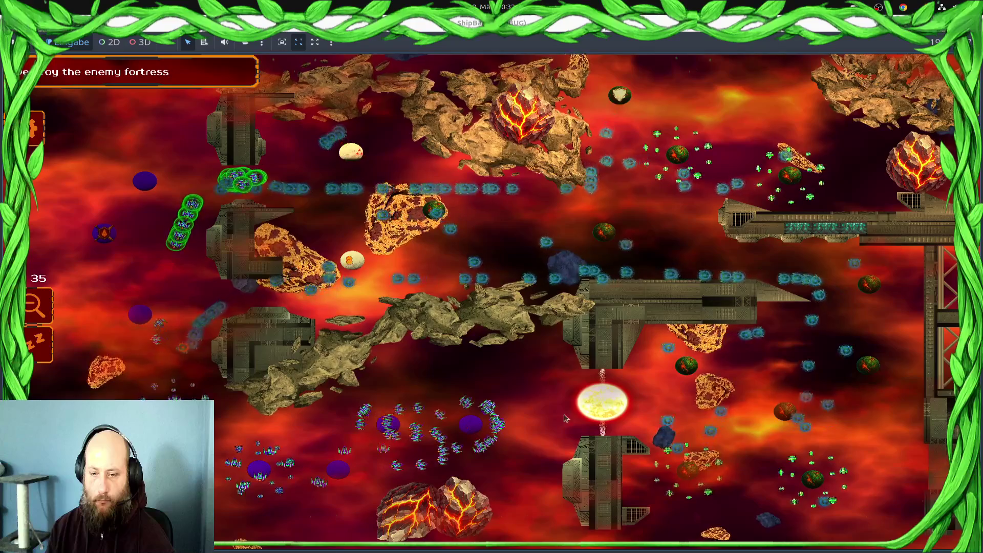
left_click_drag(512, 400, 338, 456)
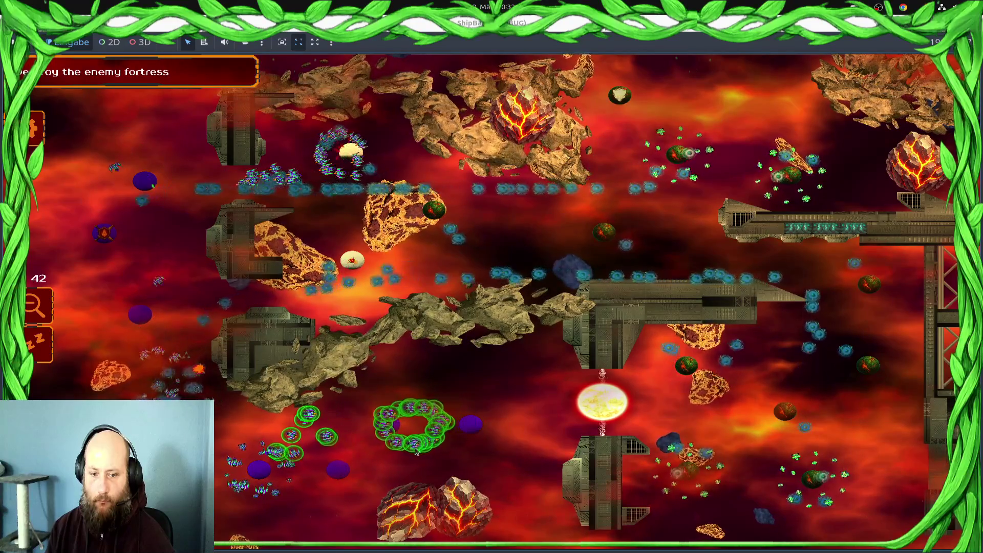
scroll(130, 422, "up", 2)
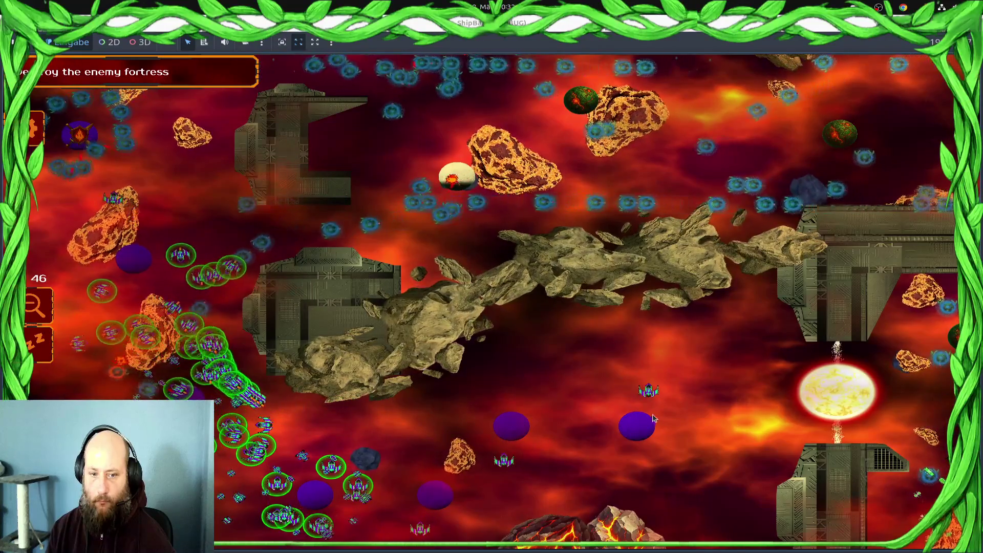
left_click_drag(376, 504, 138, 399)
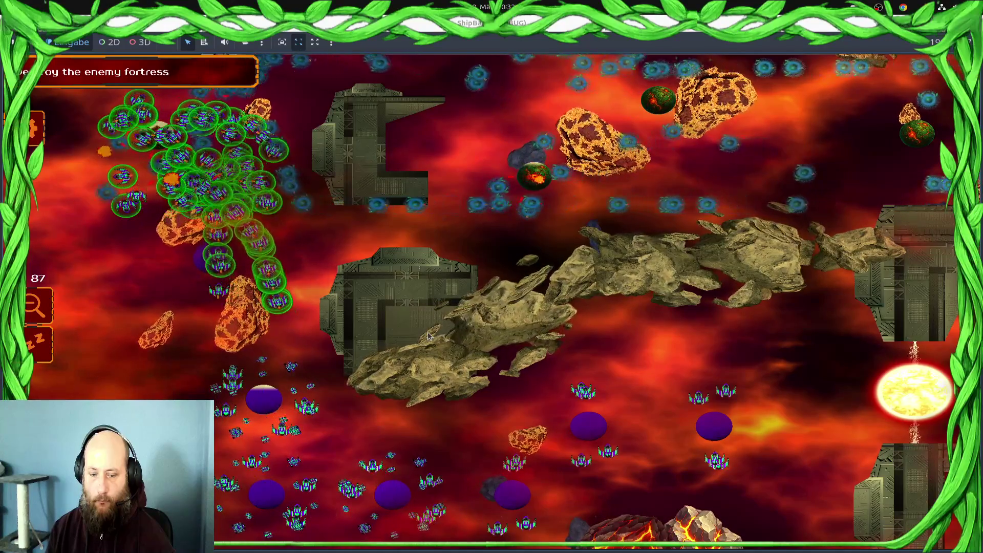
key("F8")
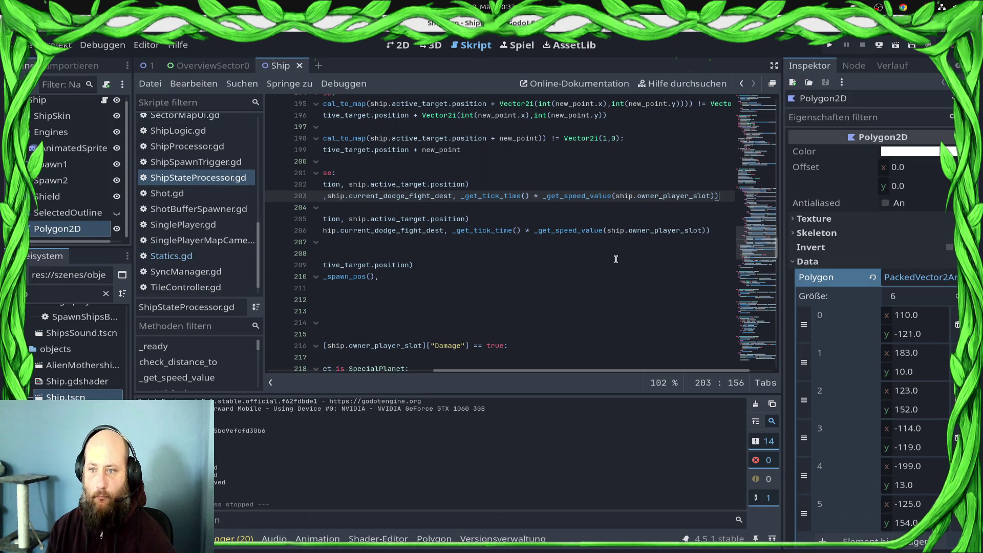
Raise line 188's dodge reach distance from 10.0 to 20.0, save, and switch to the 2D workspace
scroll(522, 195, "up", 3)
left_click(322, 242)
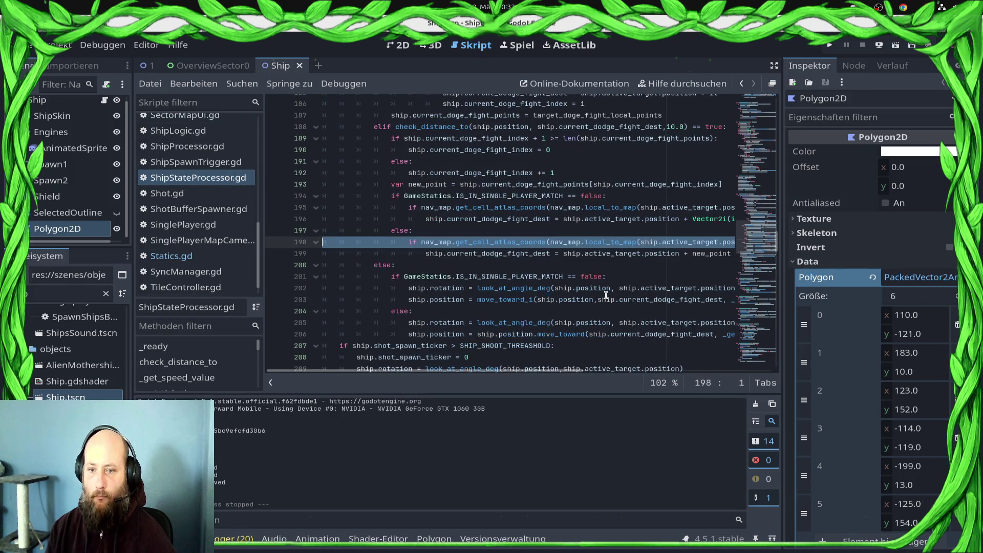
scroll(606, 295, "up", 3)
left_click(580, 287)
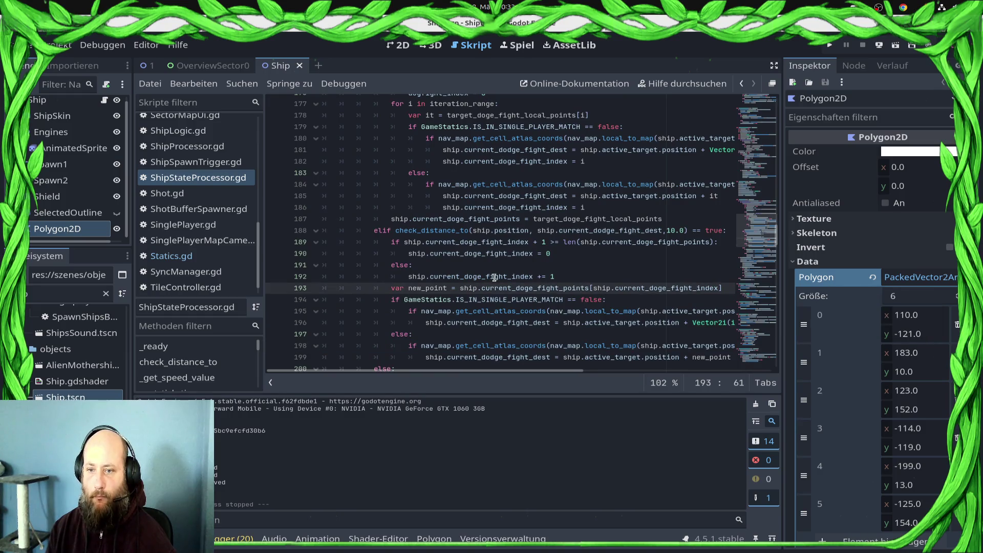
left_click(675, 230)
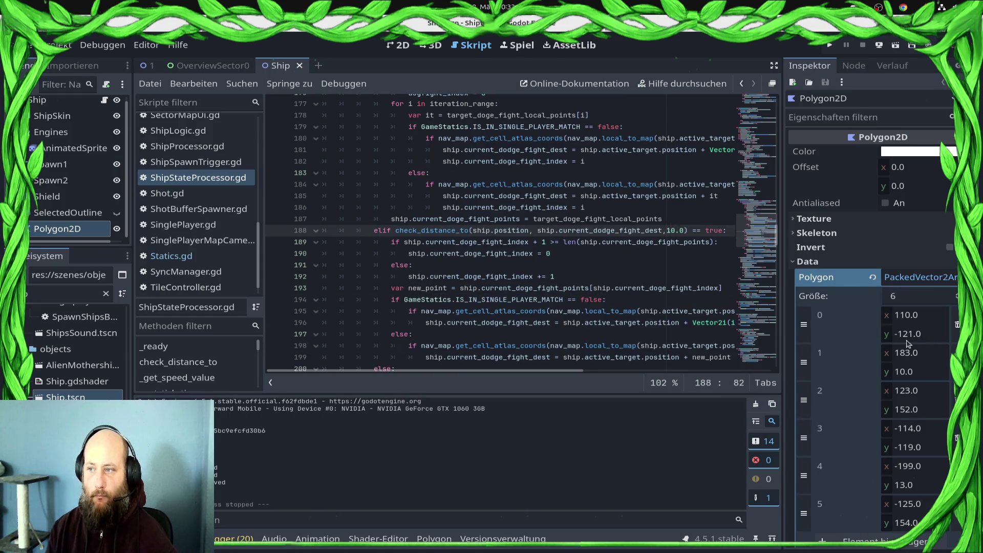
key("BackSpace")
key("BackSpace")
type("20")
key("ctrl+s")
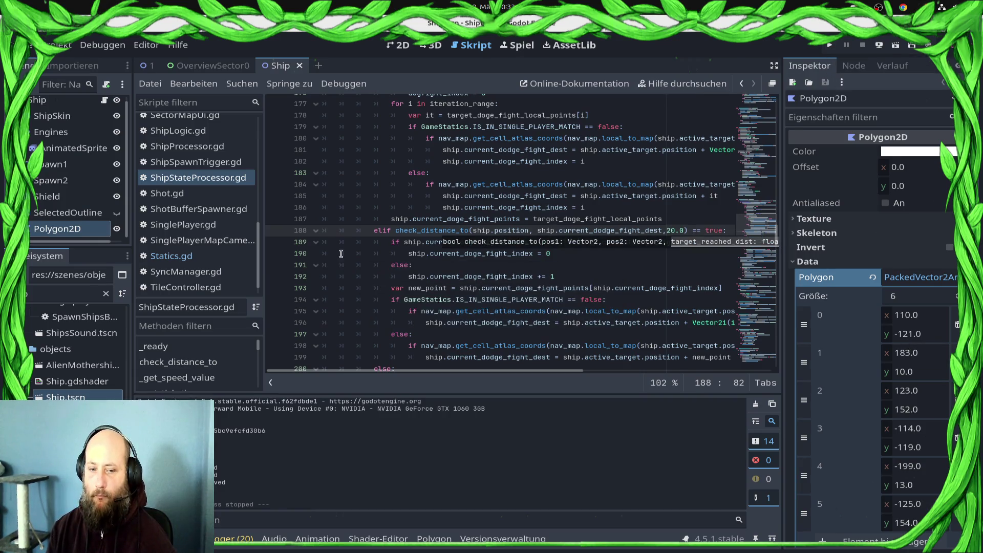
left_click(402, 47)
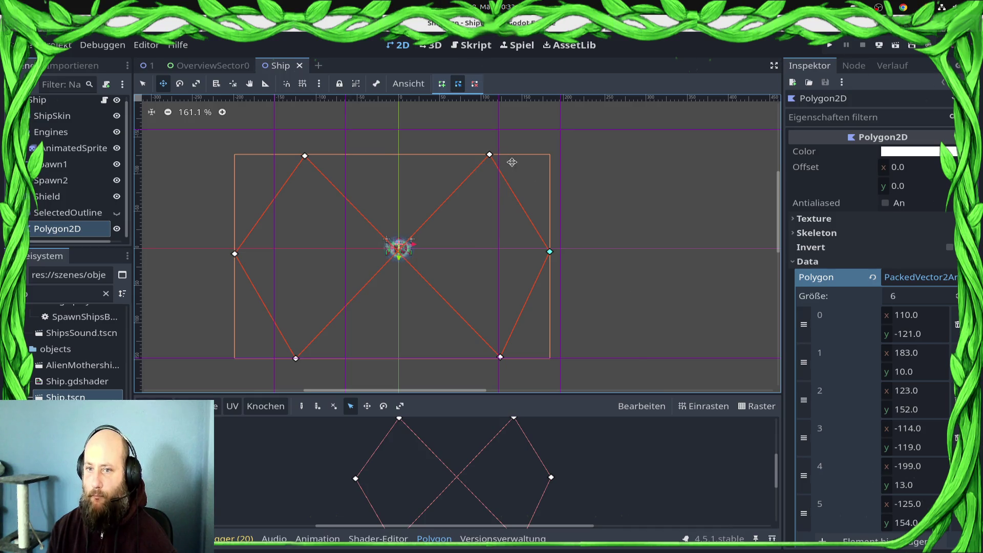
Move Polygon2D point 1 to (230, 7) and point 4 to (-236, 8), save the Ship scene, and run the project
left_click_drag(550, 252, 589, 249)
left_click_drag(236, 255, 204, 251)
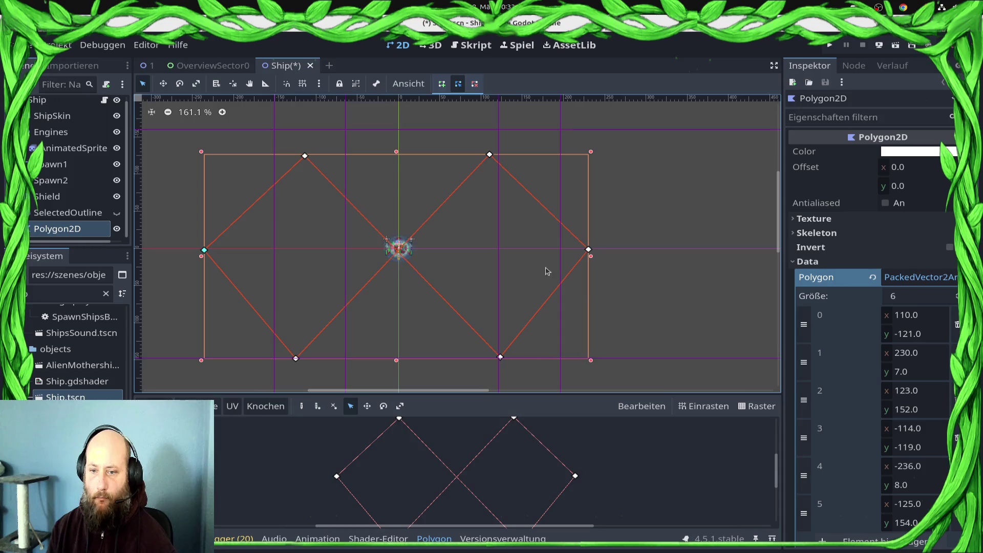
key("ctrl+s")
left_click(829, 45)
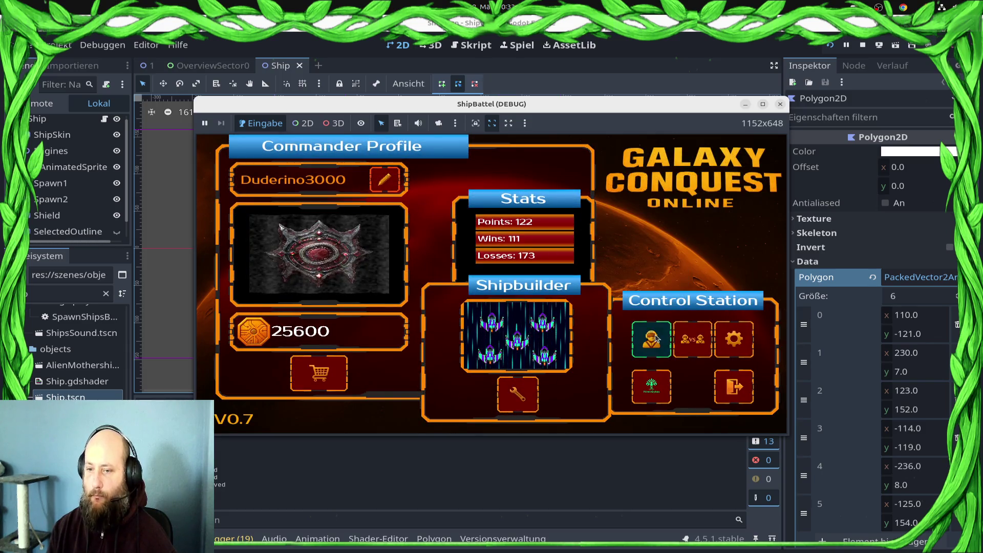
Start the battle in a maximized window and send allied ships to a rally point, the left planet and the purple planet
left_click(656, 338)
left_click(763, 104)
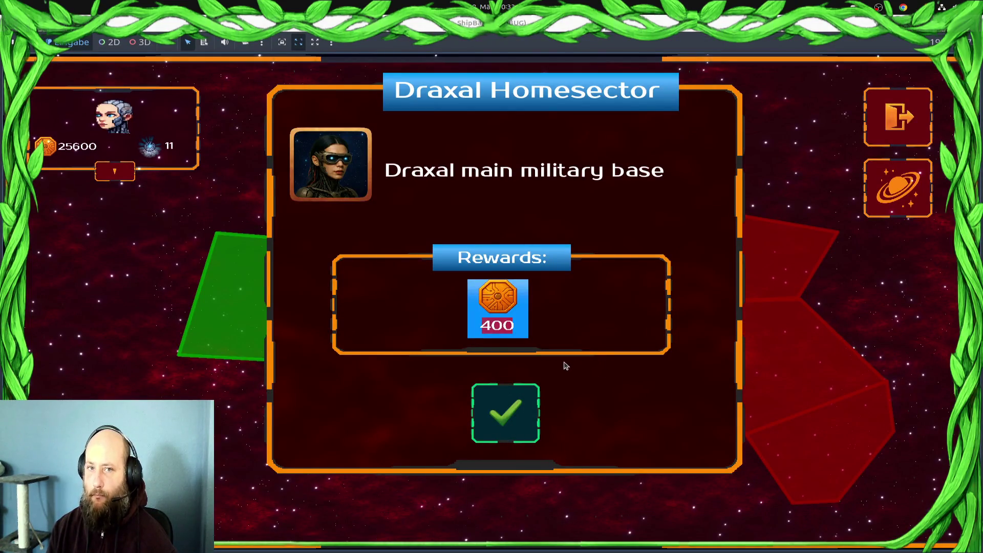
left_click(505, 409)
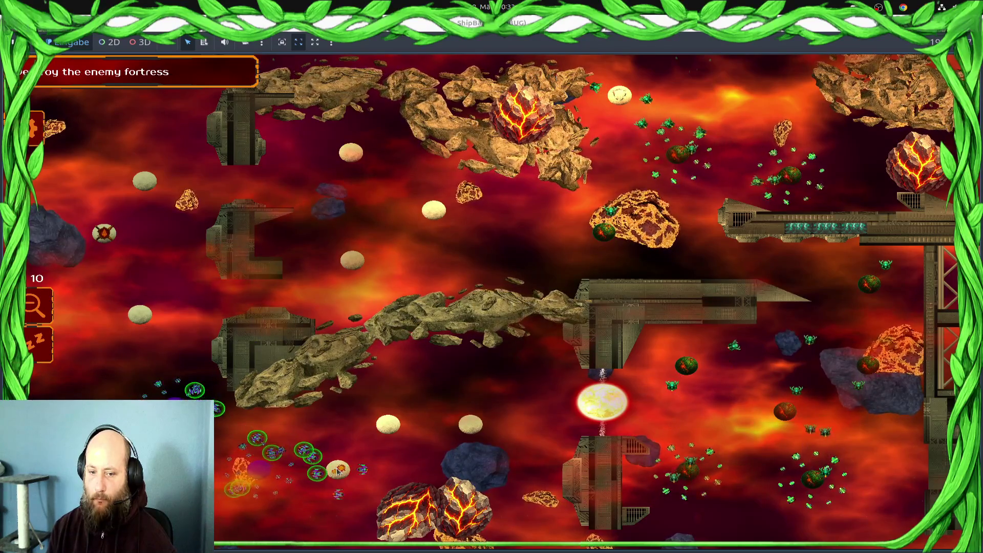
right_click(123, 328)
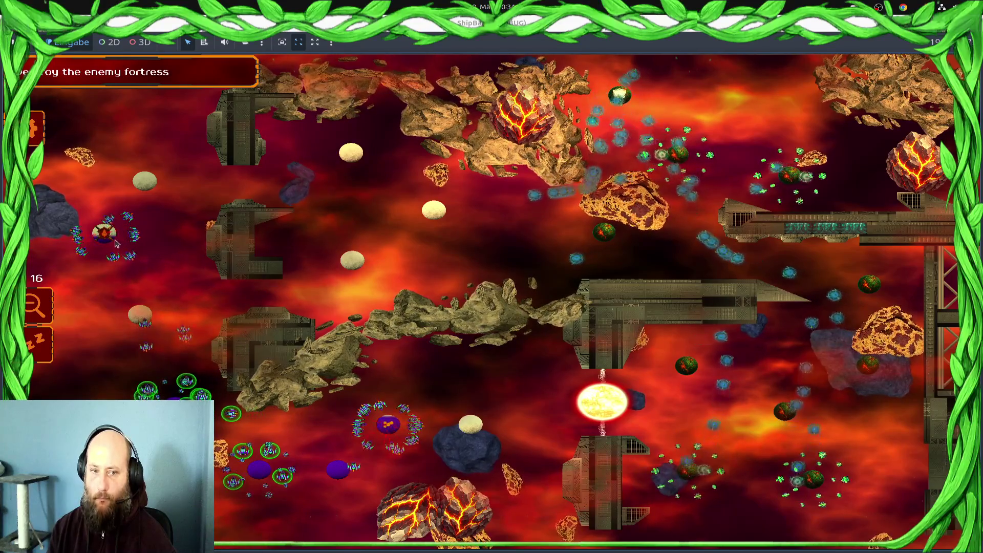
left_click(143, 316)
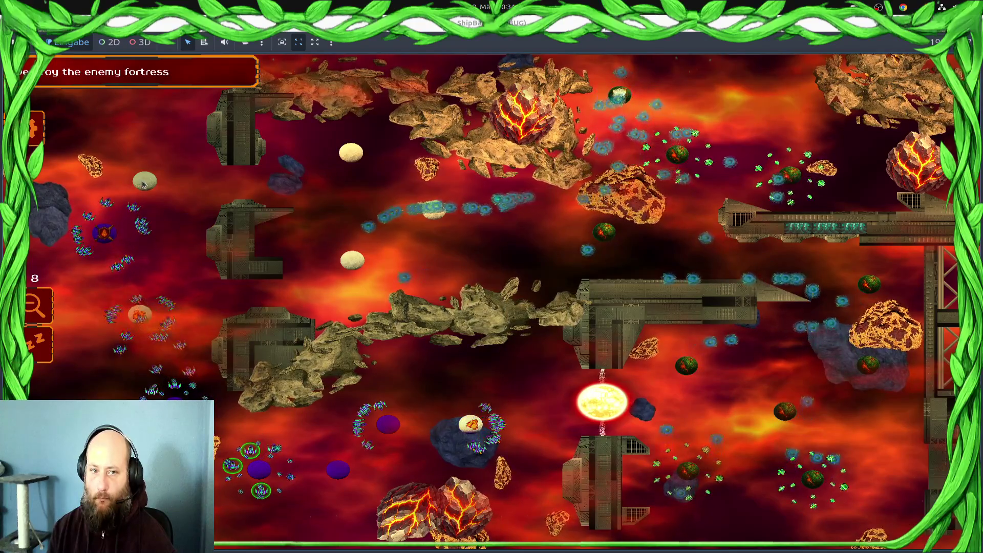
left_click(358, 446)
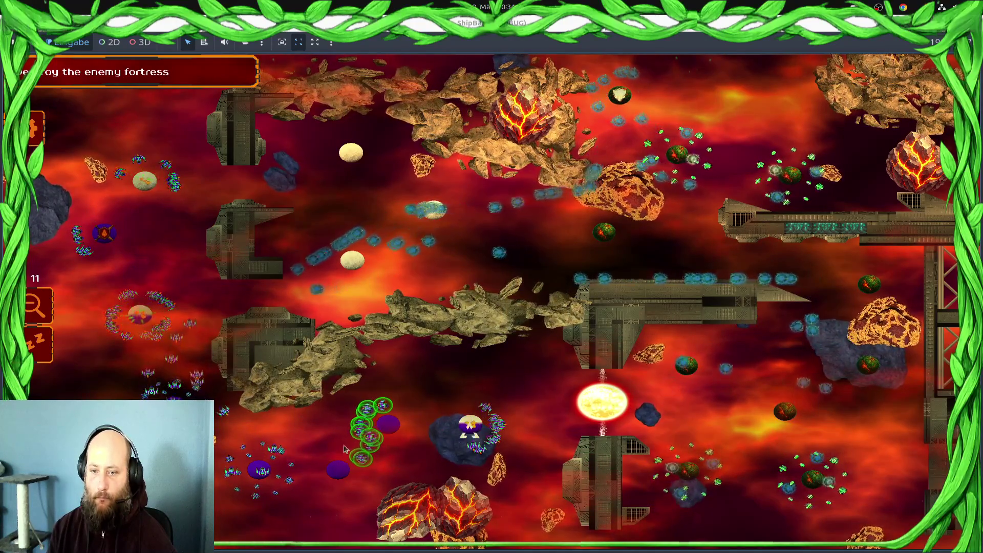
Select the lower-left, top-left and left-cluster ship groups, plus the green squadron, for the dogfight
left_click_drag(153, 358, 190, 350)
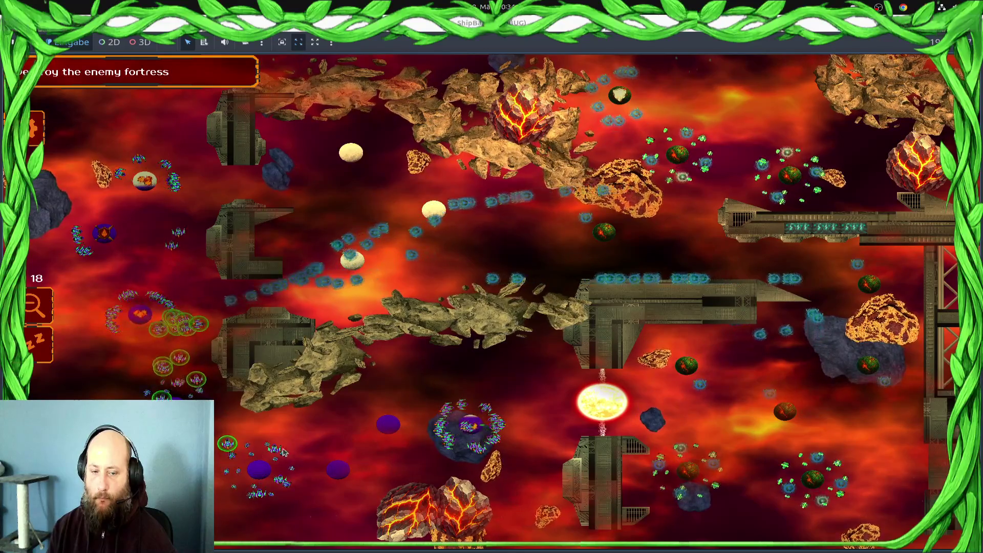
left_click_drag(289, 499, 148, 376)
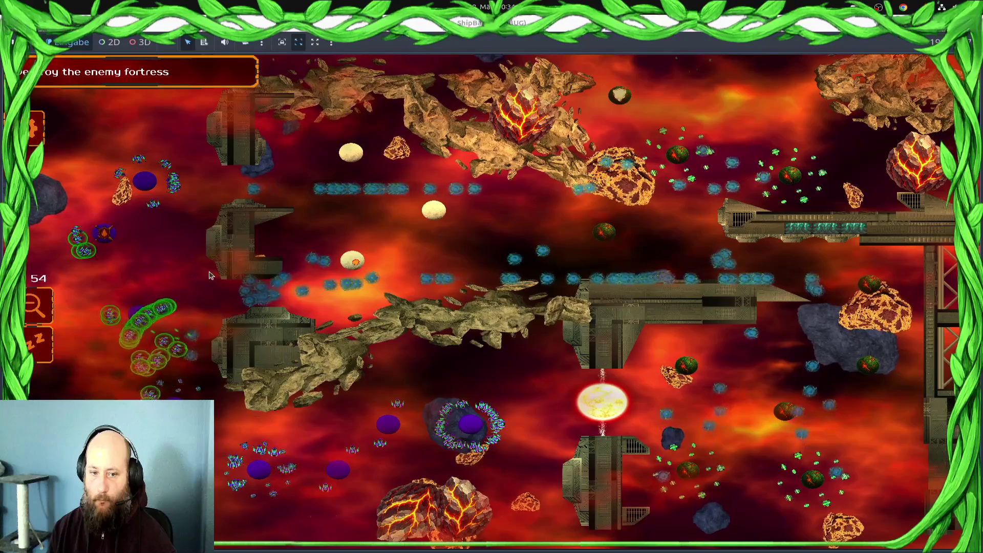
mouse_move(149, 153)
left_mouse_down()
mouse_move(194, 167)
mouse_move(204, 196)
left_mouse_up()
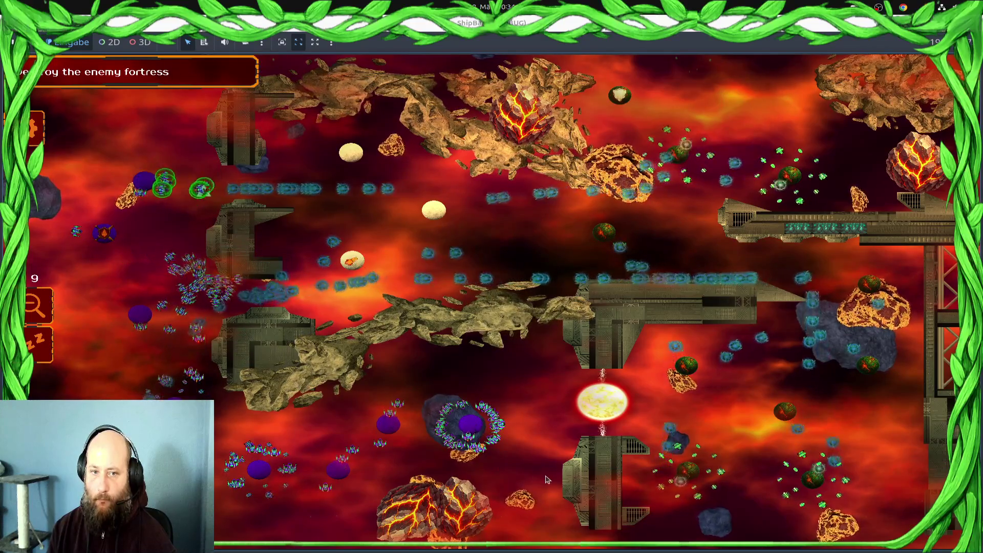
left_click_drag(362, 466, 361, 465)
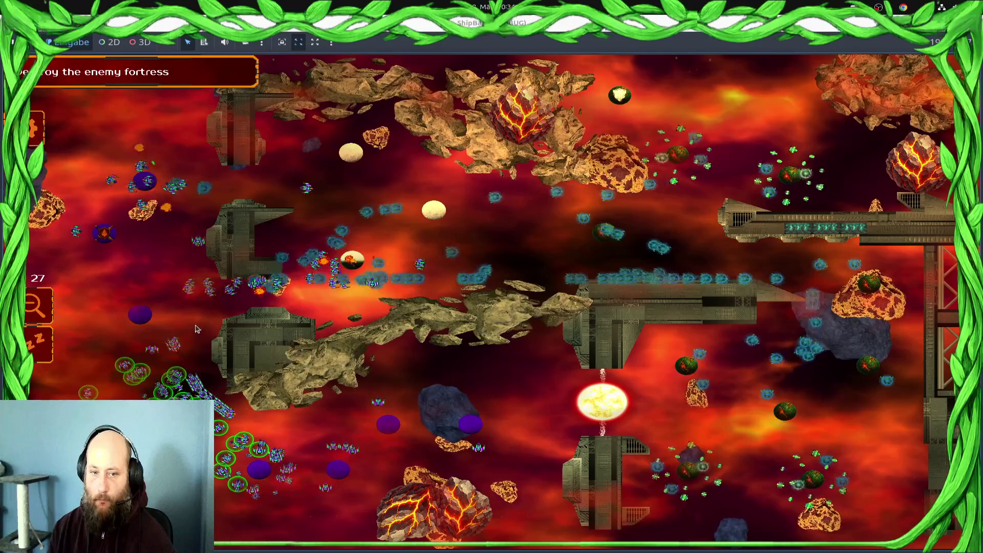
mouse_move(238, 177)
left_mouse_down()
mouse_move(92, 301)
mouse_move(318, 307)
left_mouse_up()
scroll(230, 307, "up", 3)
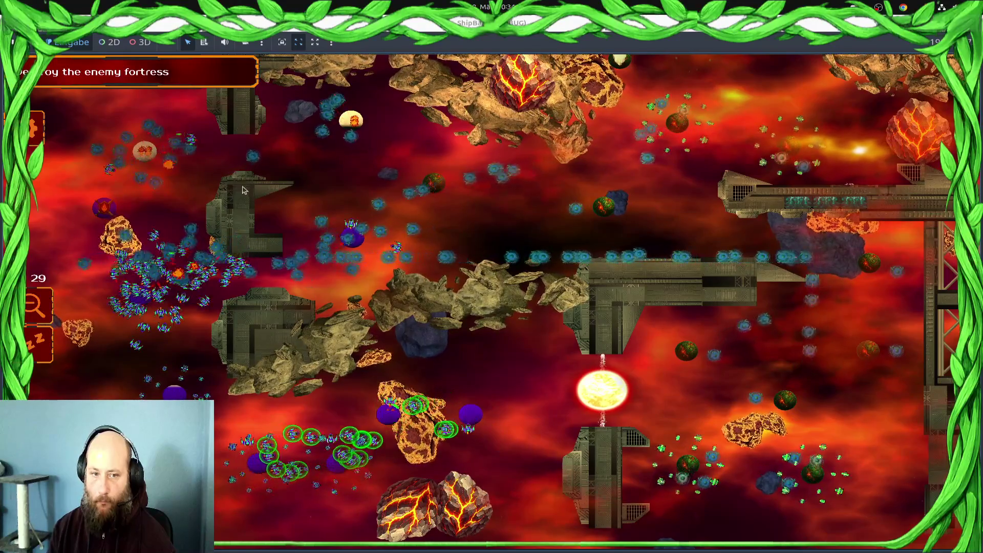
double_click(166, 269)
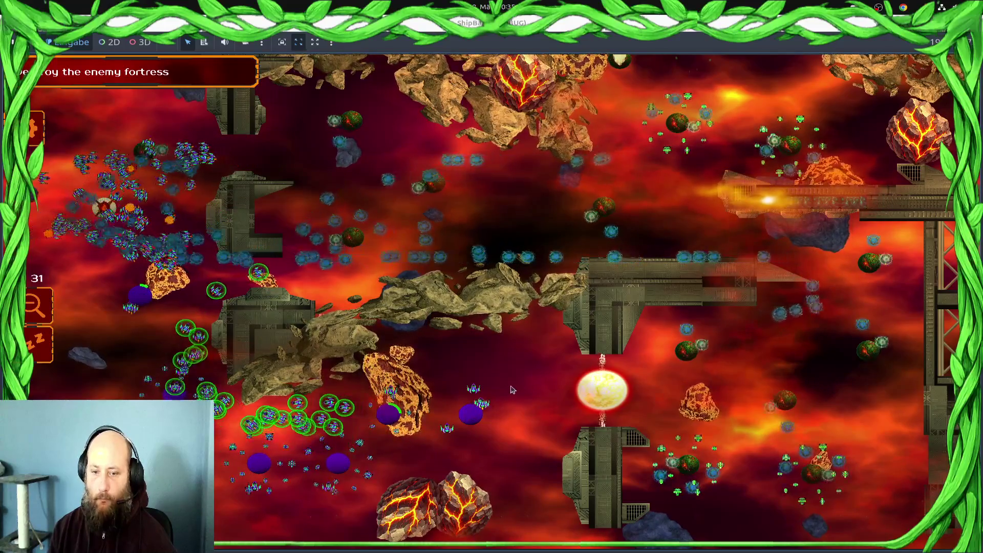
left_click_drag(374, 440, 522, 420)
mouse_move(145, 187)
left_mouse_down()
mouse_move(256, 195)
mouse_move(241, 202)
left_mouse_up()
Zoom in on the left swarm, reselect its units and the lower ship group, then stop the game with F8
scroll(232, 208, "up", 3)
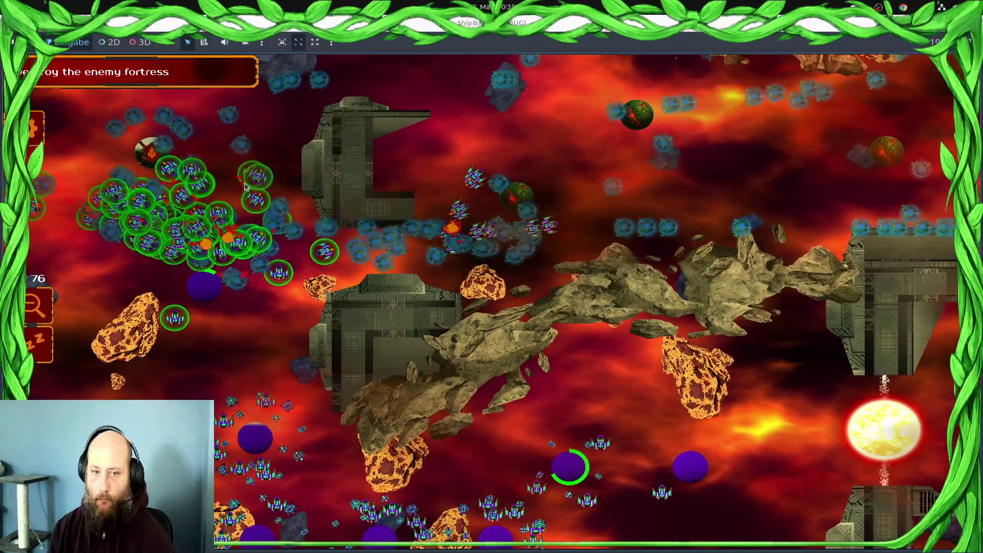
scroll(210, 190, "up", 2)
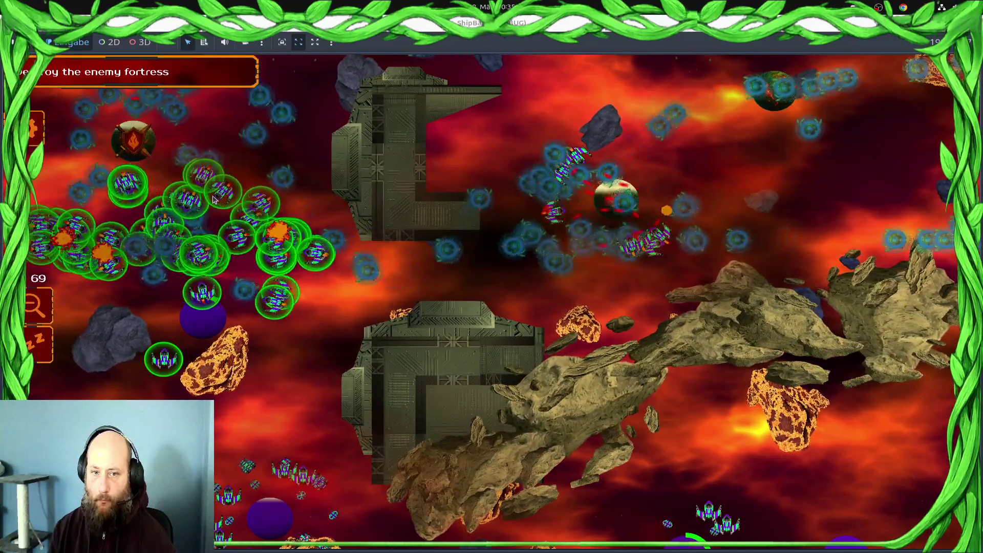
left_click(576, 156)
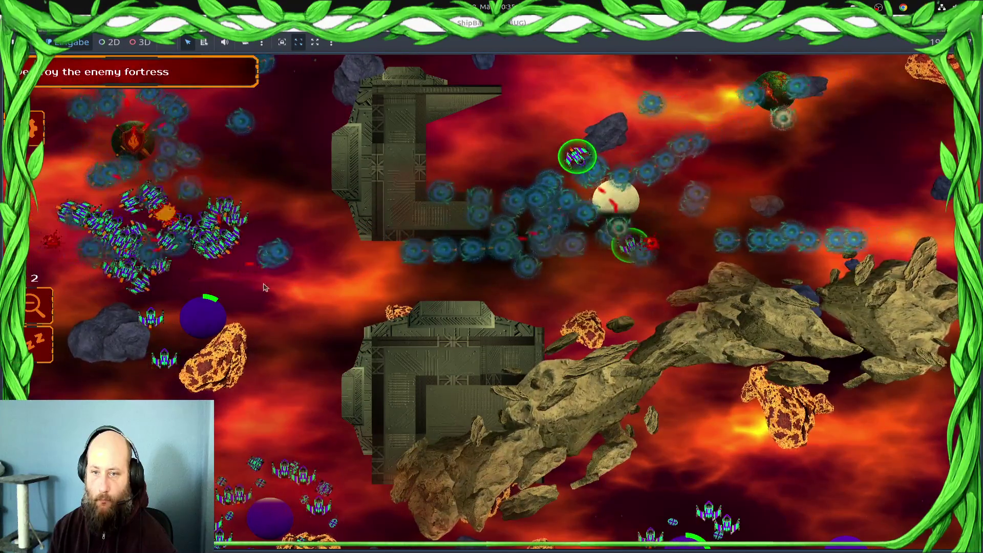
left_click_drag(215, 205, 95, 296)
scroll(95, 296, "down", 1)
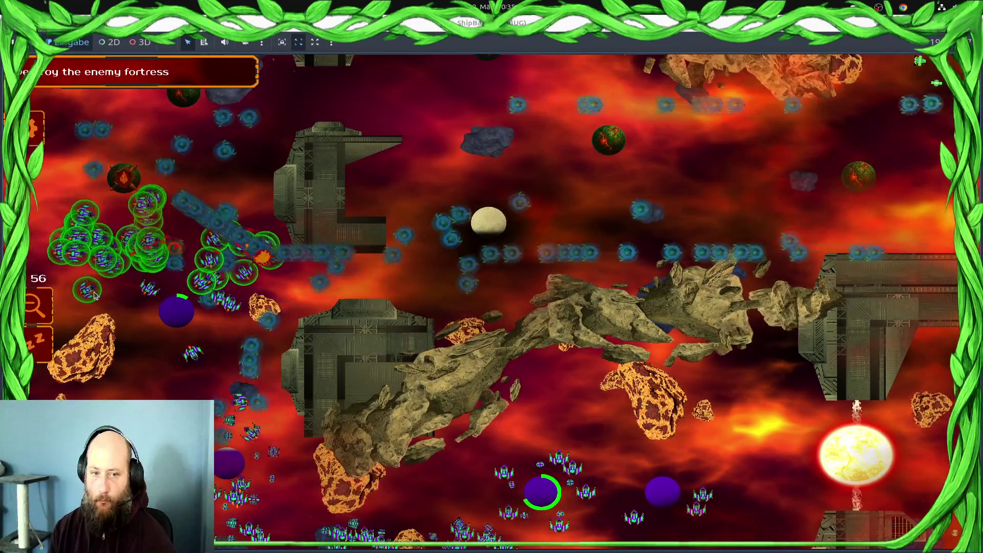
left_click_drag(273, 270, 456, 440)
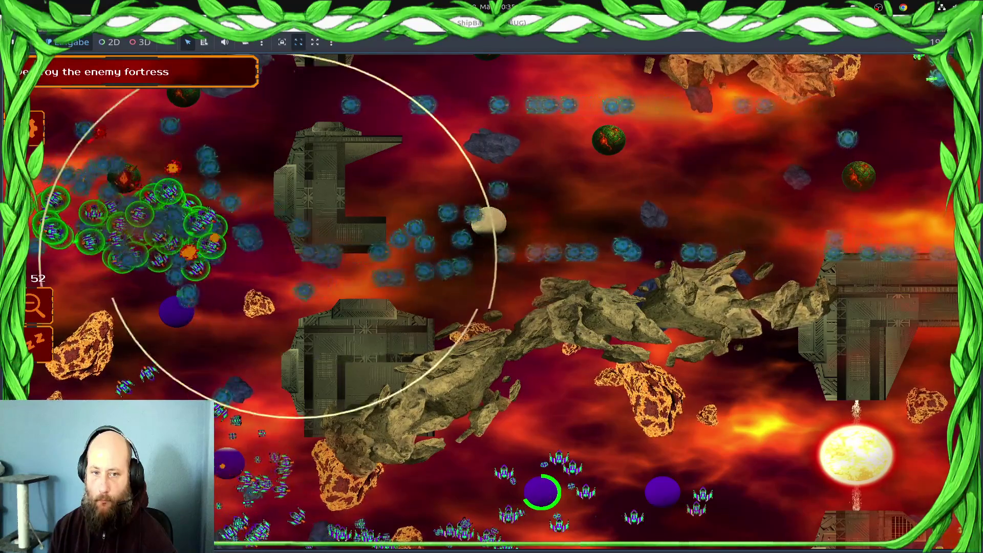
scroll(472, 479, "down", 2)
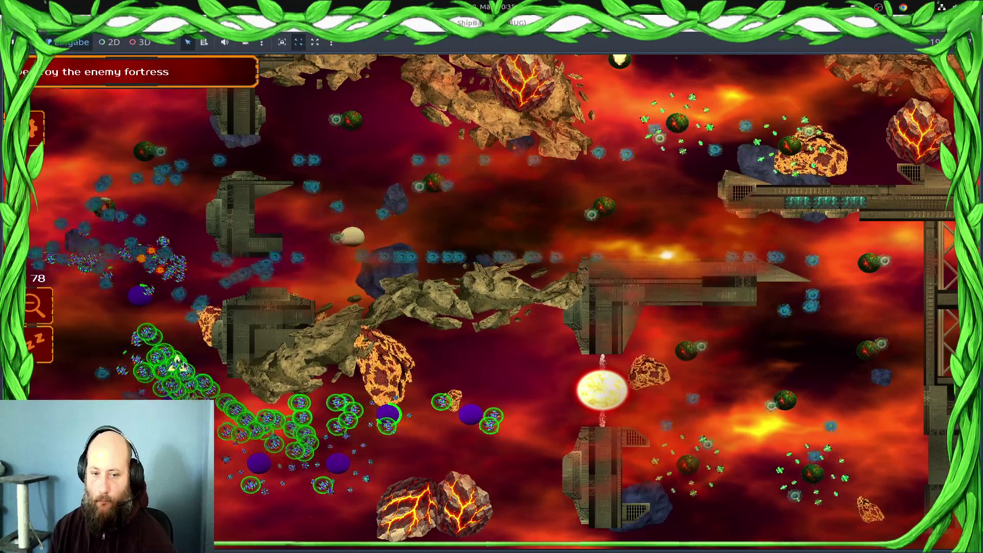
mouse_move(389, 409)
left_mouse_down()
mouse_move(528, 405)
mouse_move(485, 417)
left_mouse_up()
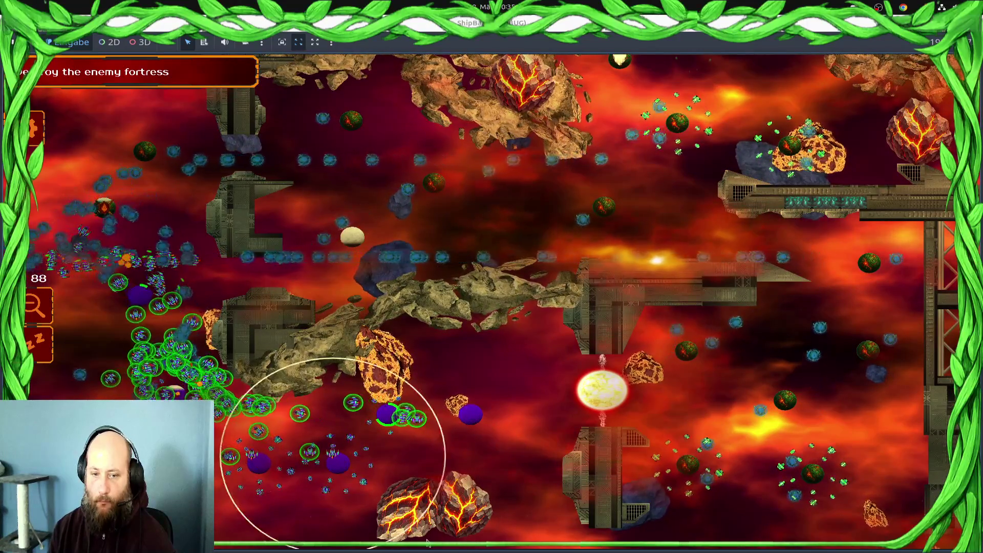
left_click_drag(427, 544, 426, 540)
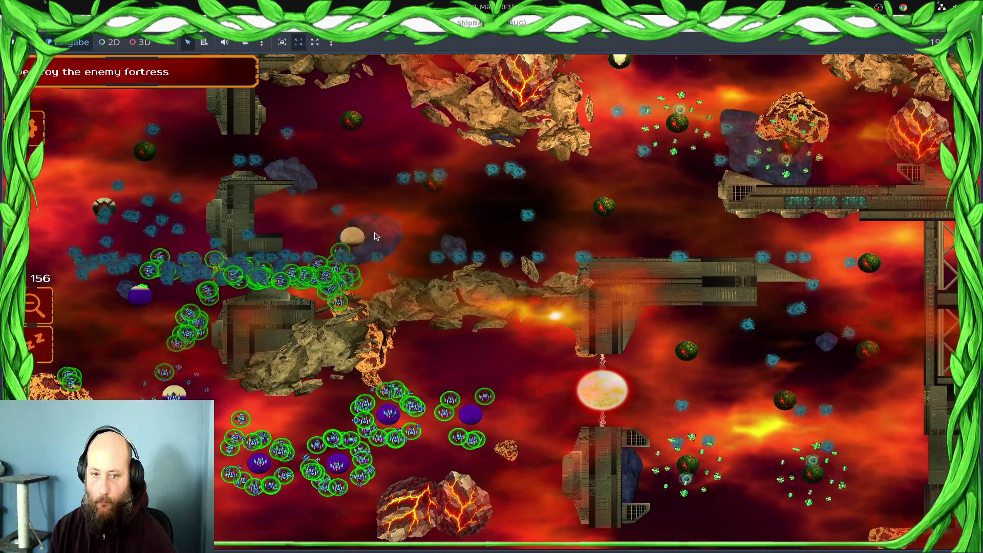
scroll(446, 339, "up", 3)
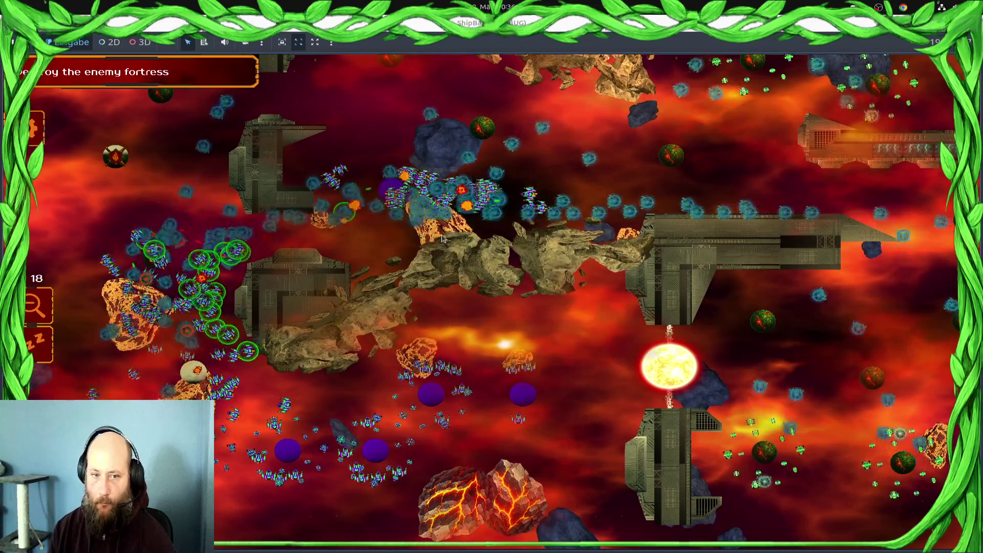
key("F8")
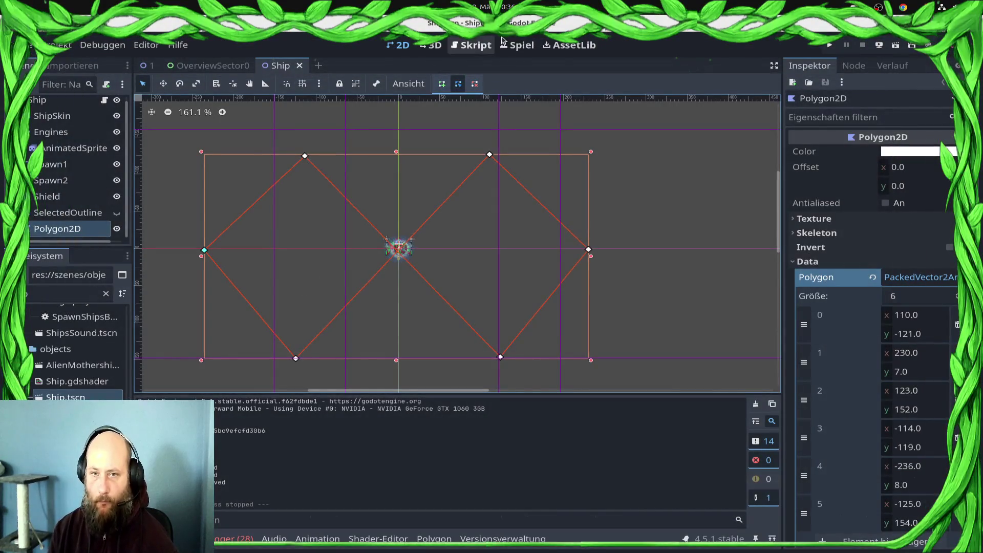
Return to ShipStateProcessor.gd and add a new line below line 205 in the dogfight branch
left_click(471, 45)
scroll(475, 266, "down", 3)
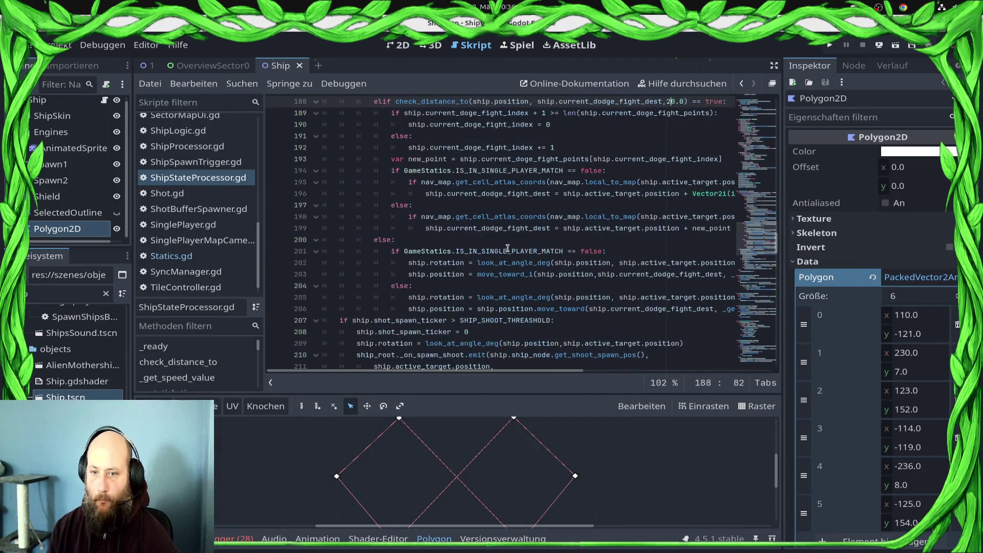
left_click(504, 251)
scroll(504, 254, "up", 5)
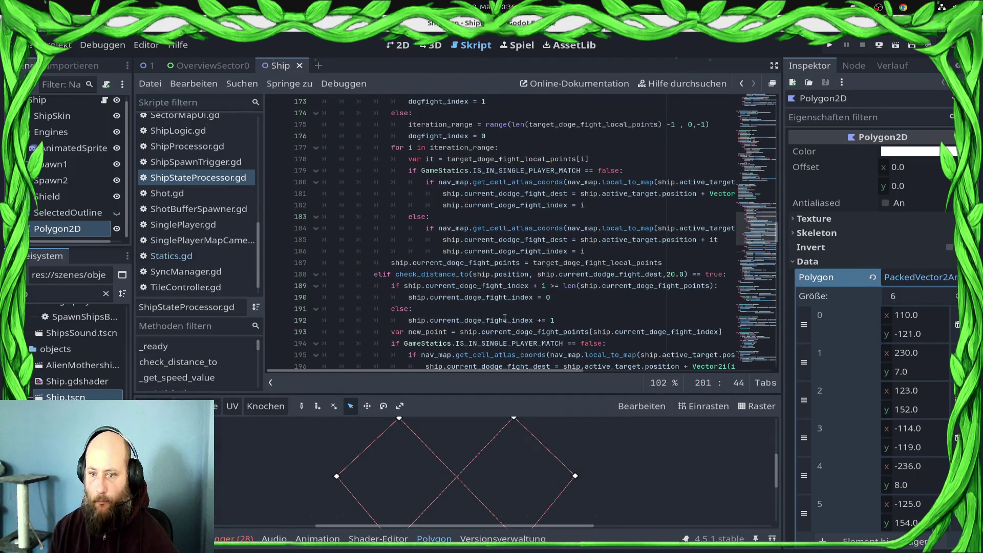
scroll(509, 317, "down", 4)
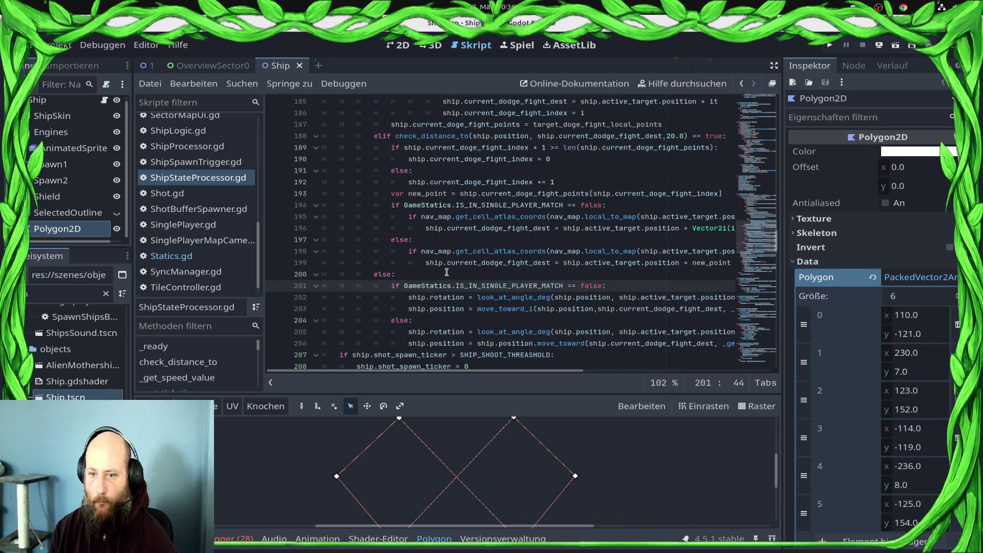
scroll(446, 272, "down", 1)
left_click(493, 297)
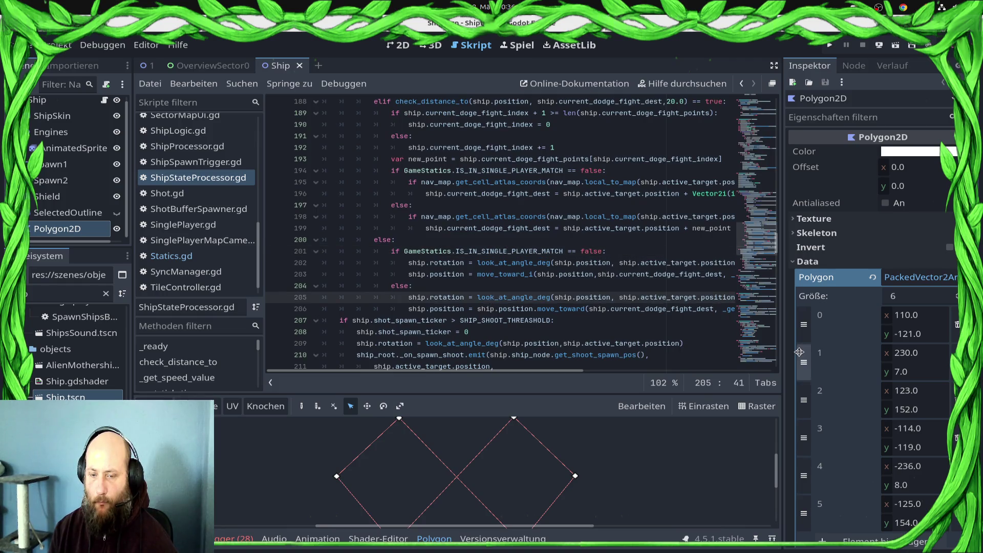
key("End")
key("Return")
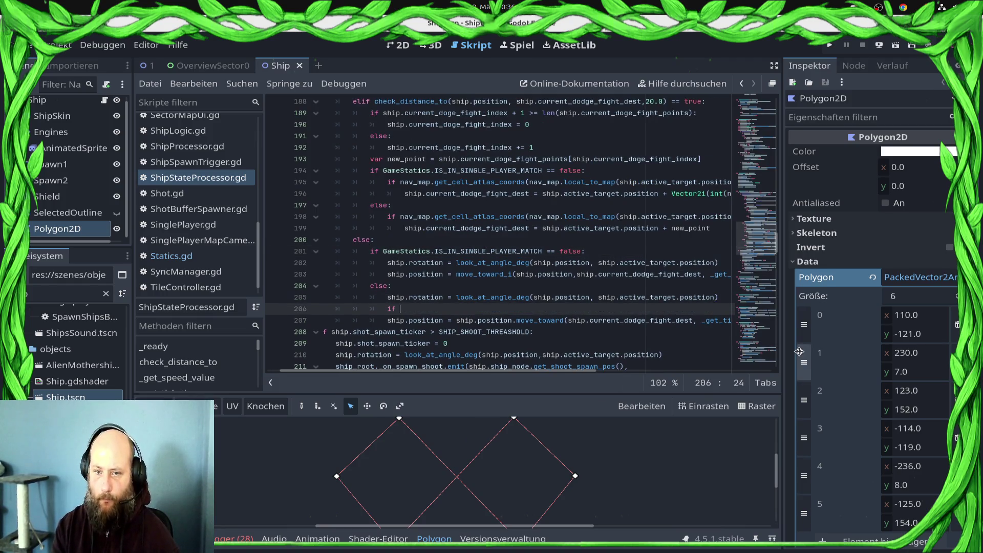
Start a check_distance_to condition on the new line
type("hip")
key("Down")
key("Down")
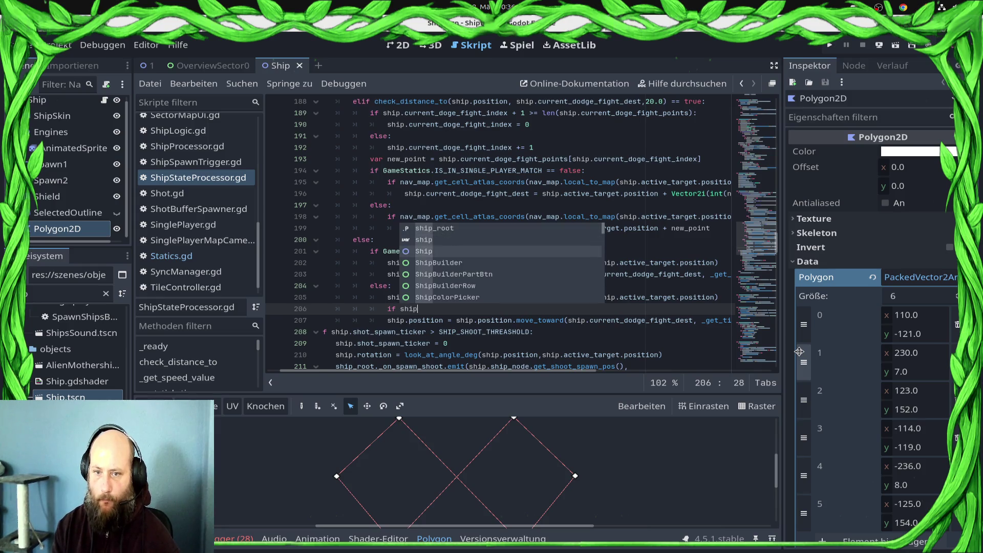
key("BackSpace")
key("BackSpace")
key("BackSpace")
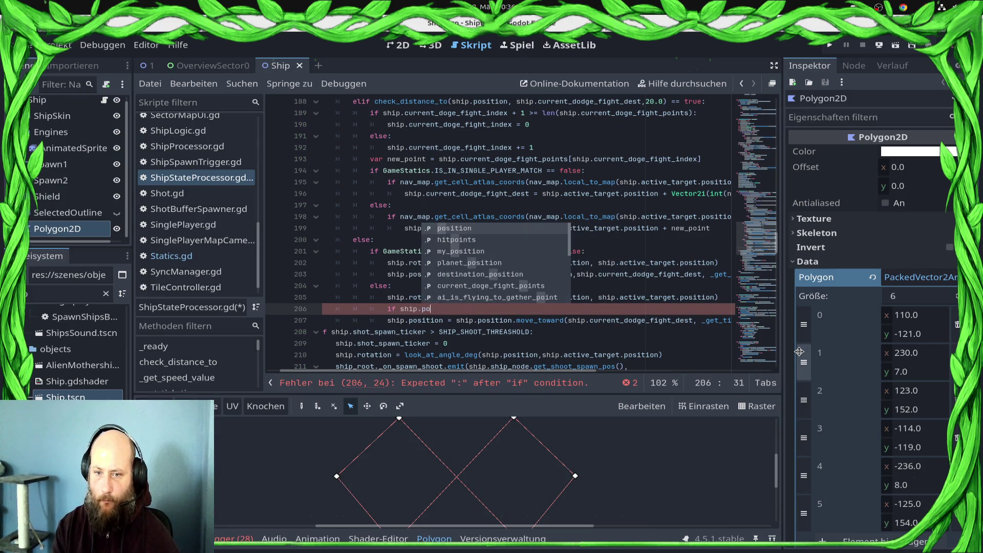
key("BackSpace")
type("check")
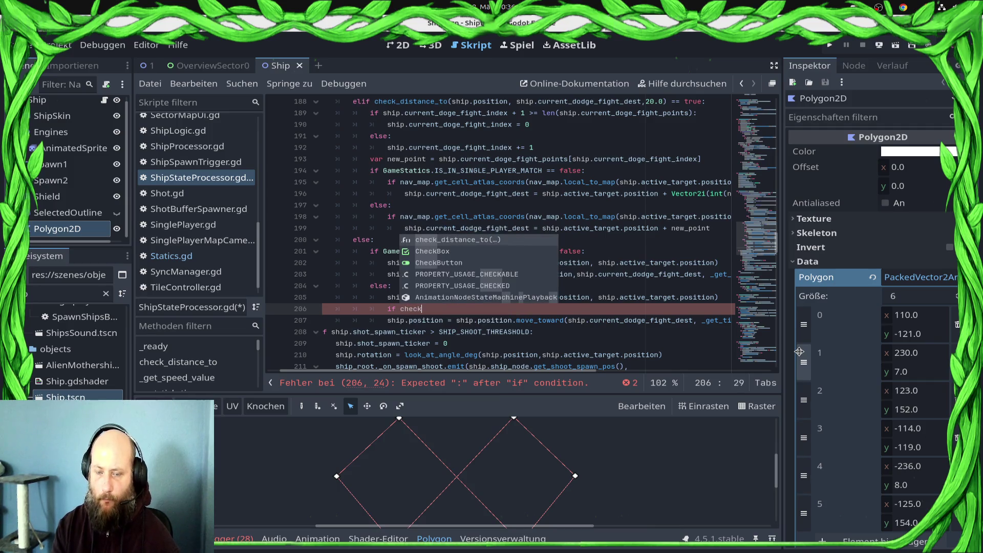
key("Return")
key("Down")
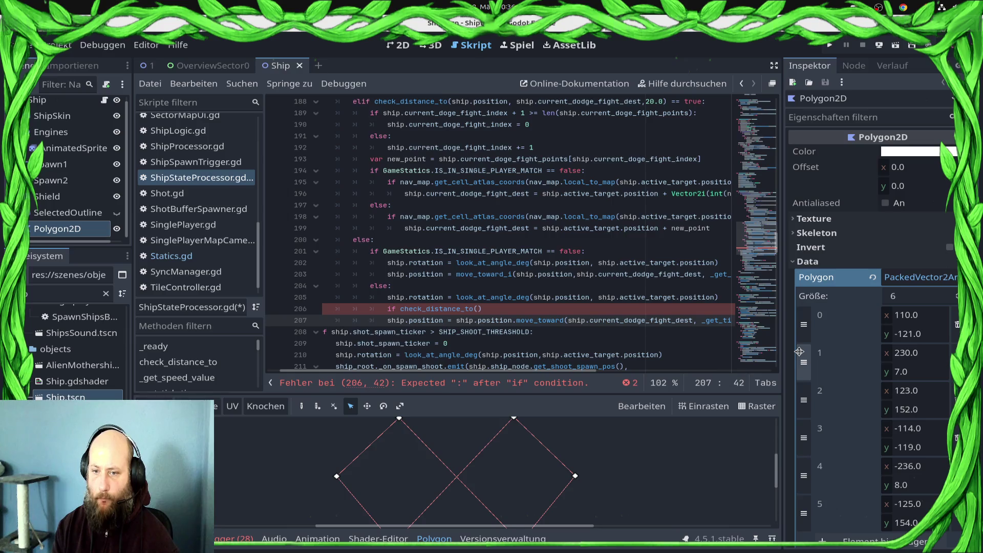
Copy ship.position into a new variable line above the distance check
key("End")
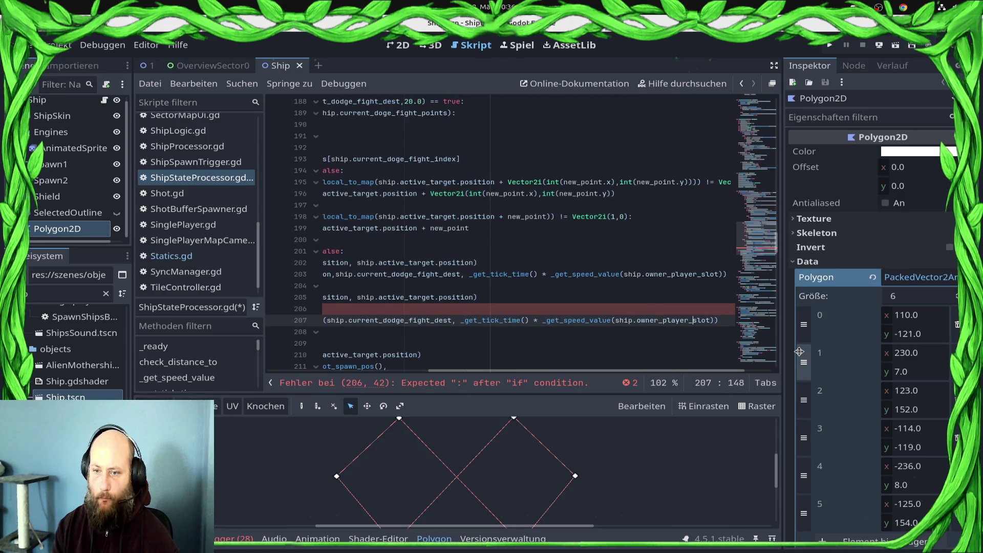
key("Home")
key("Home")
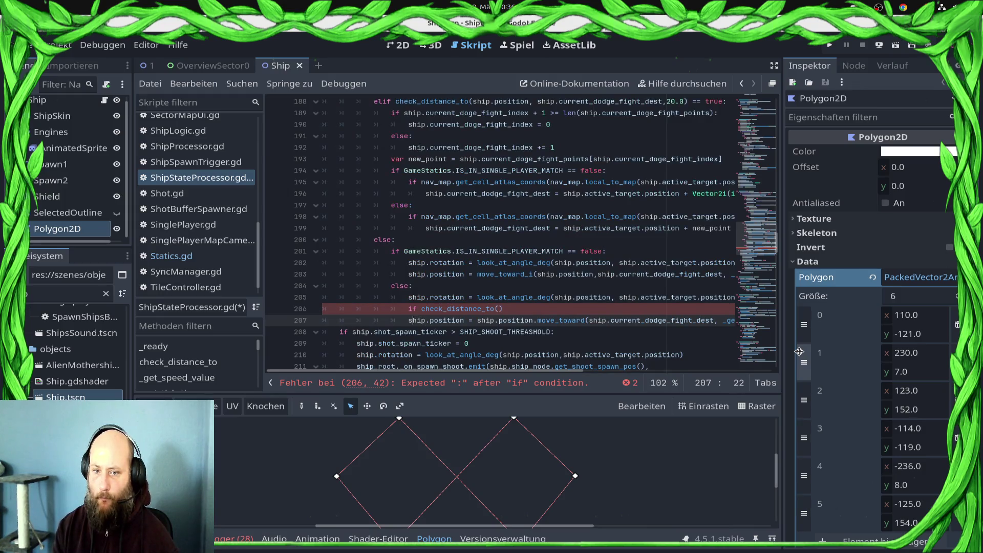
key("shift+Right")
key("shift+Right")
key("shift+Right")
key("ctrl+c")
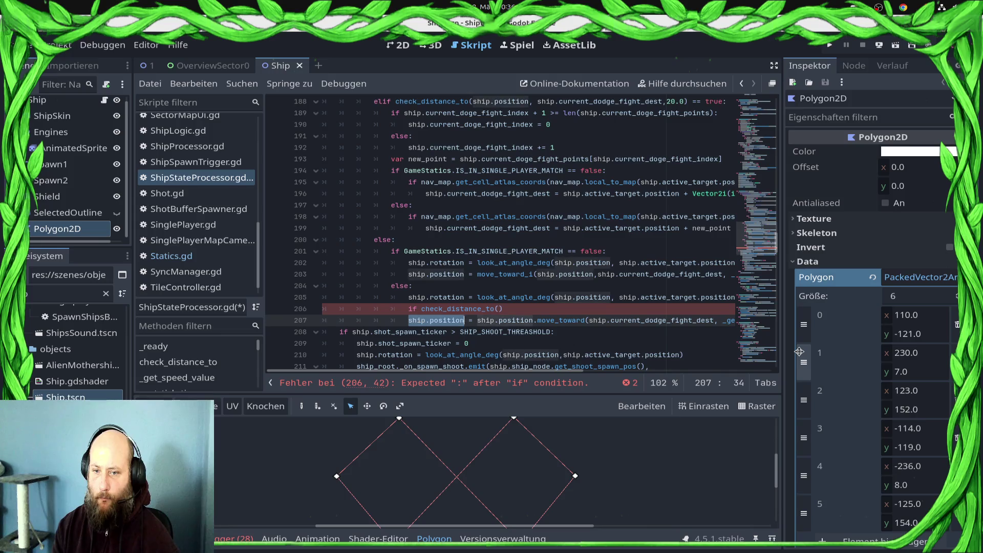
key("Up")
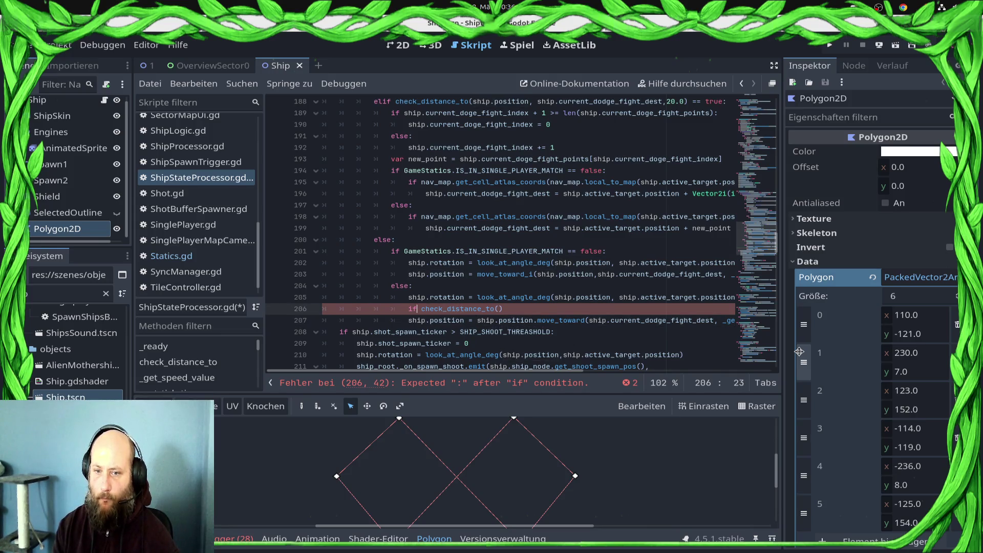
key("Return")
key("Up")
key("ctrl+v")
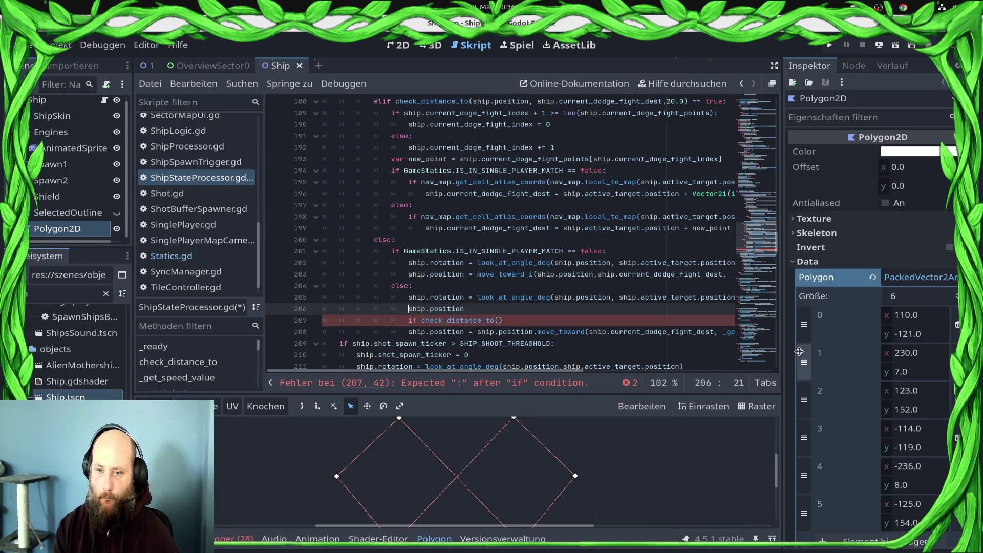
key("Home")
type("var distance =")
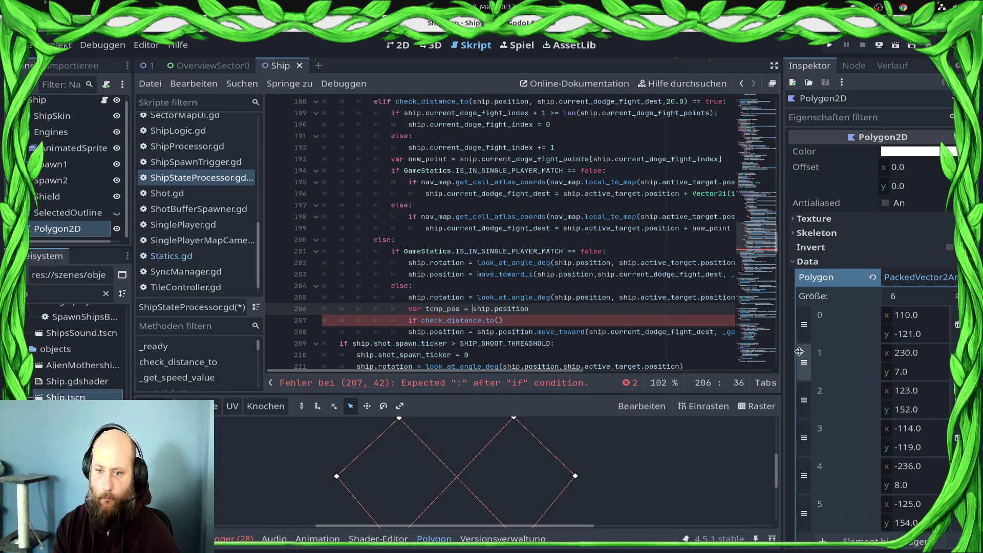
Save, delete the incomplete distance-check line, and add an empty line after the dodge move
key("ctrl+s")
key("Down")
key("End")
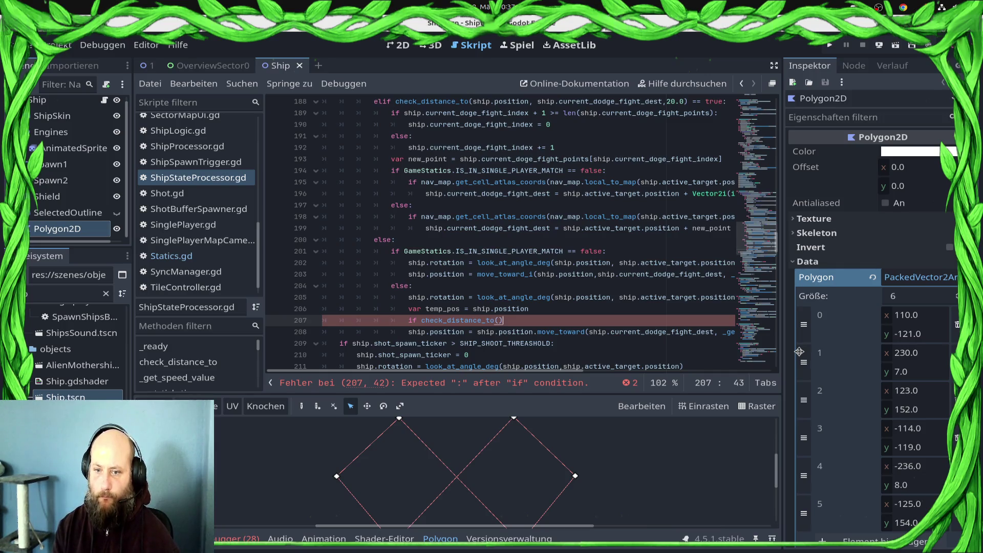
key("ctrl+shift+k")
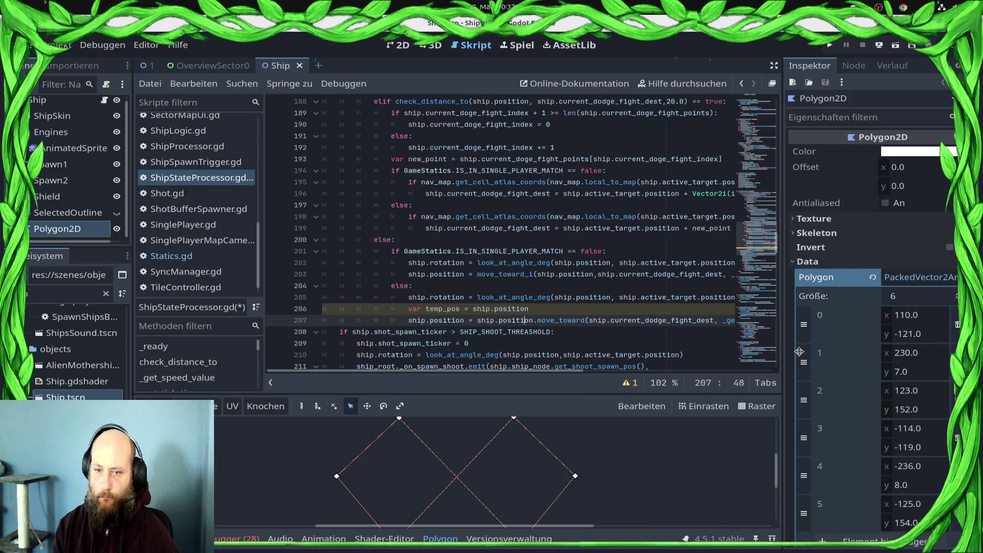
key("Down")
key("ctrl+shift+Return")
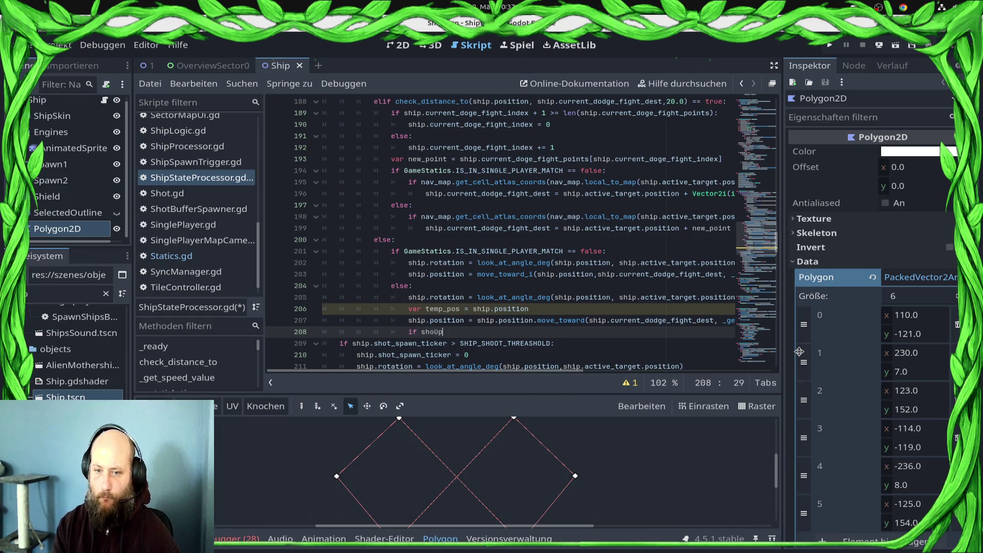
Write 'if check_distance_to(ship.position, temp_pos, 20) == true:' and begin 'ship.position =' beneath it
type("heck")
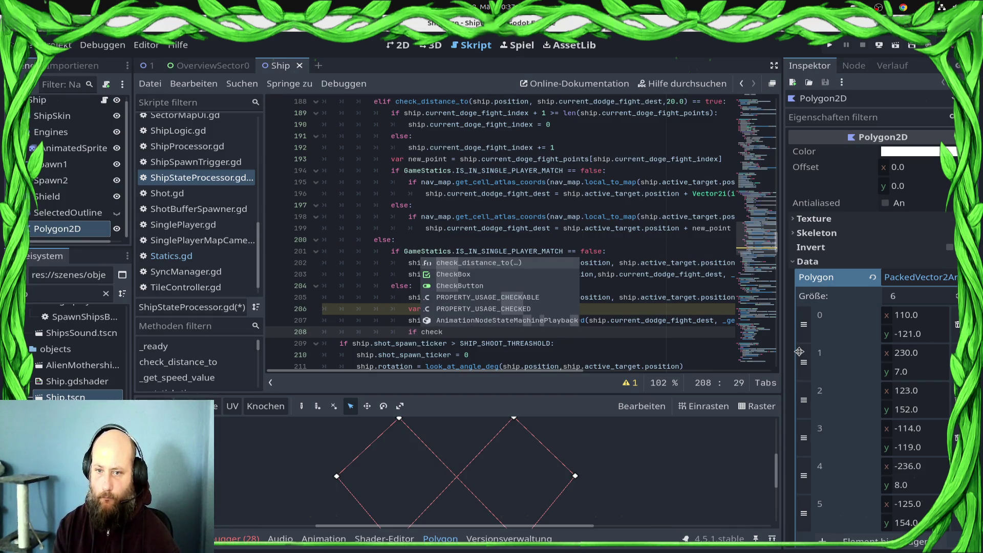
key("Return")
type("mp")
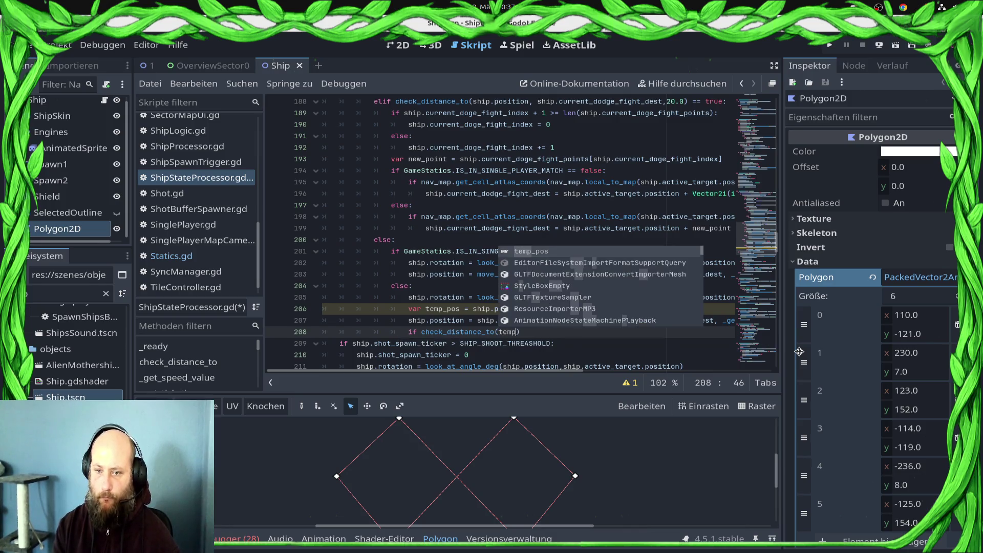
key("BackSpace")
key("BackSpace")
key("BackSpace")
type("shi")
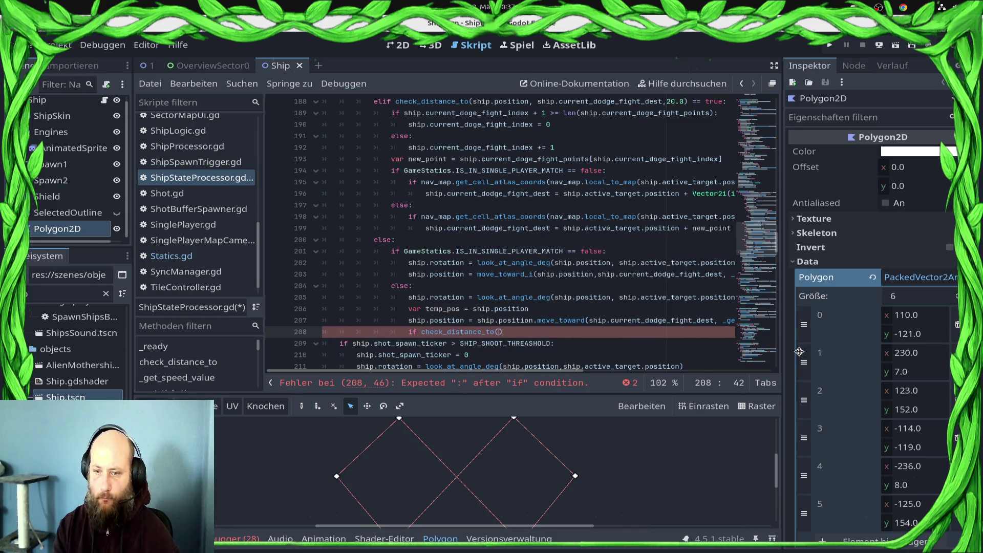
type("p.position")
type(", temps")
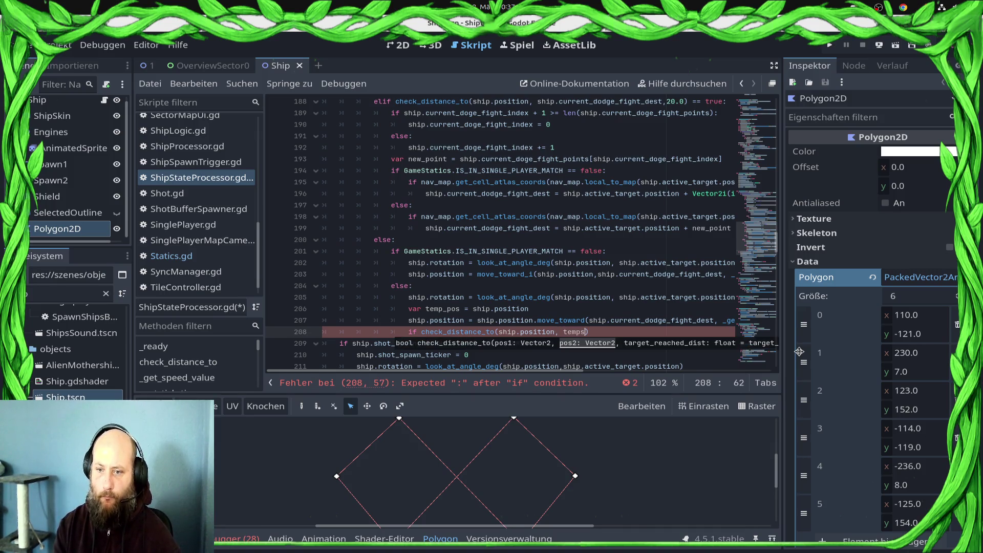
key("BackSpace")
type("_pos, 20")
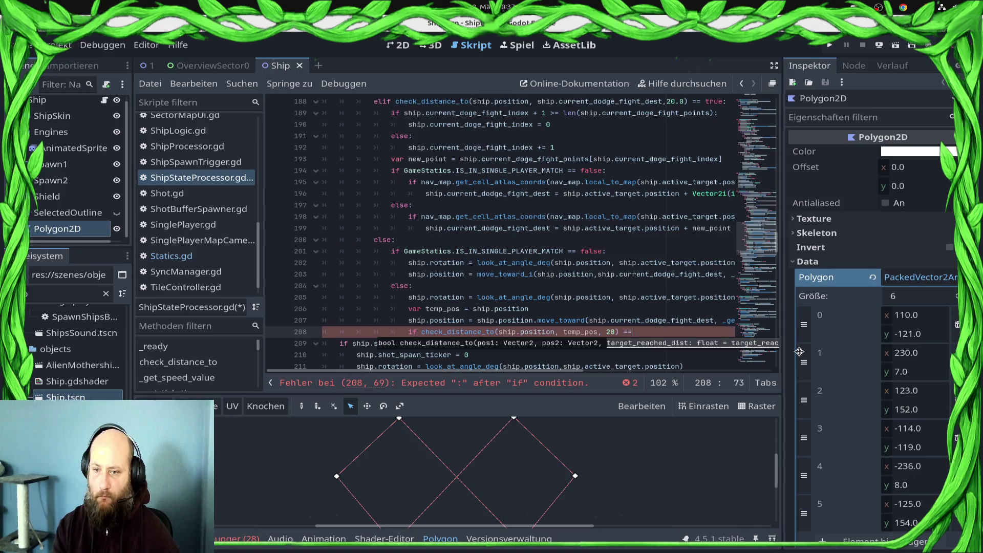
type("e:")
key("Return")
type("ship")
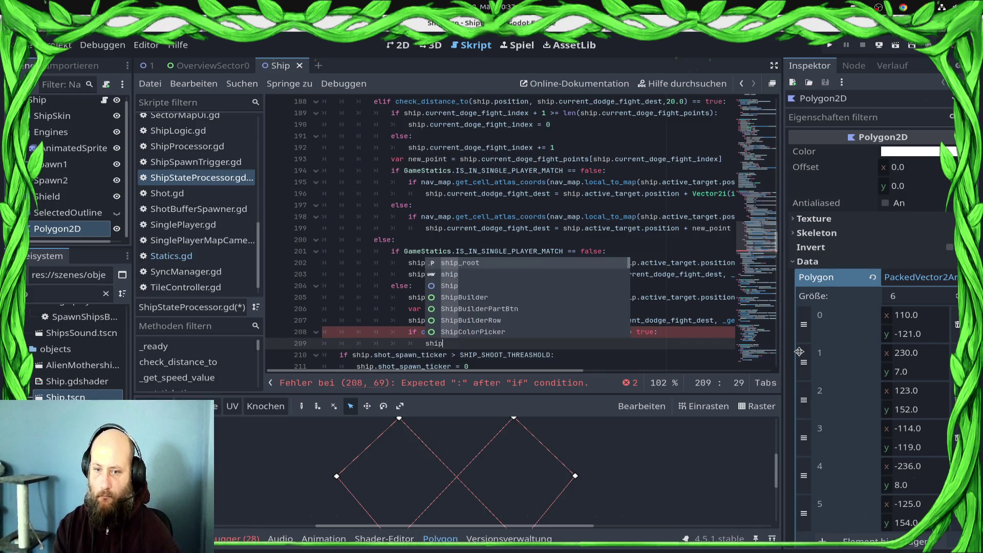
key("BackSpace")
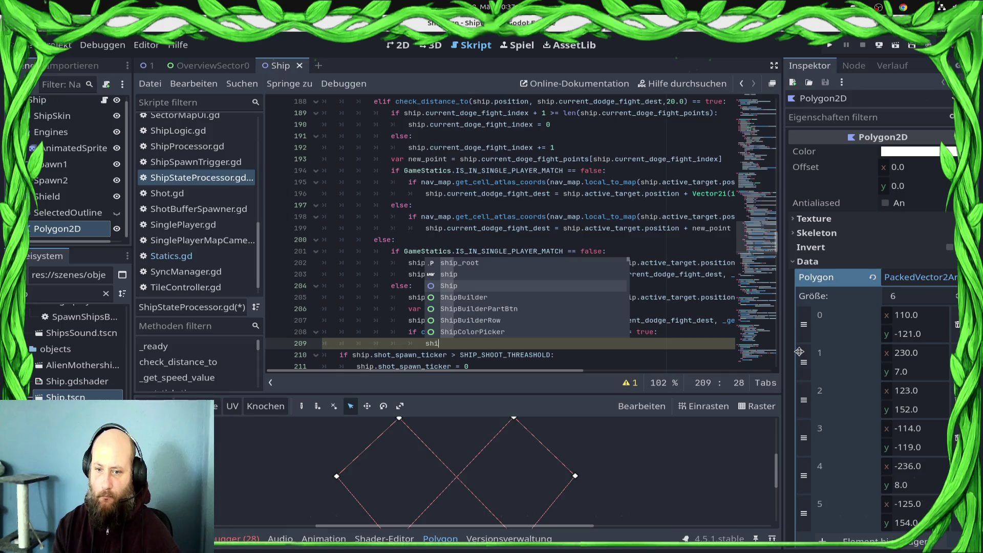
type("p.position = temp_pos")
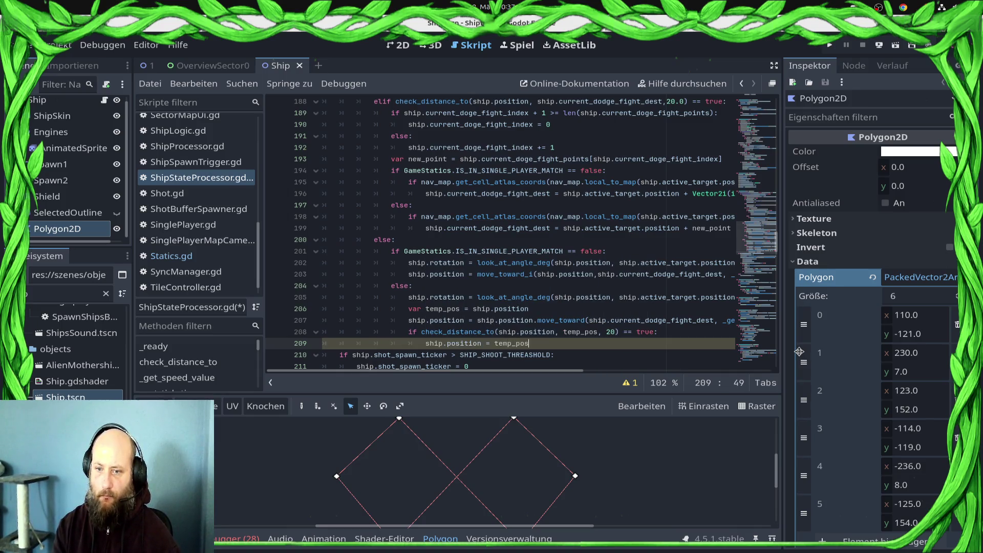
Save the script, run the game maximized, and start the Draxal Homesector battle
key("ctrl+s")
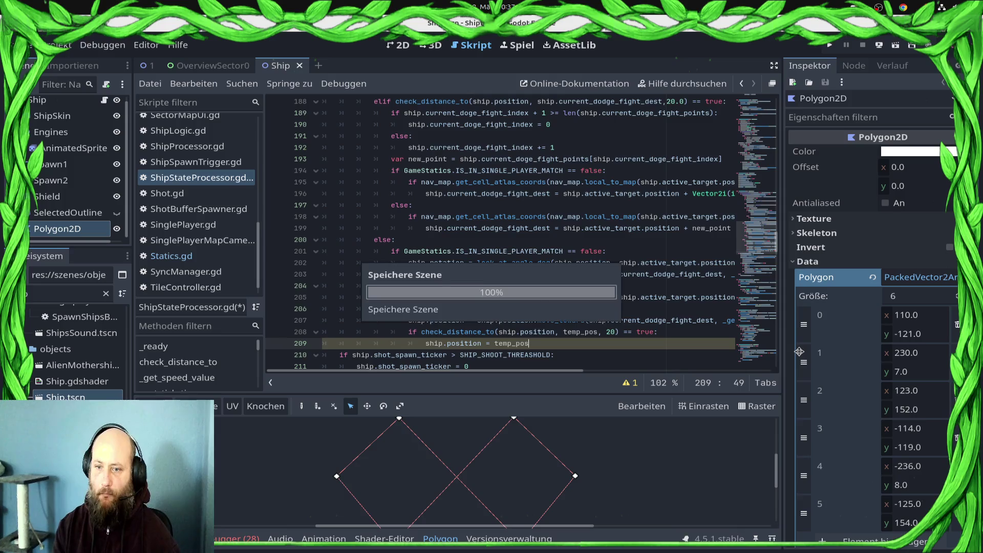
left_click(830, 45)
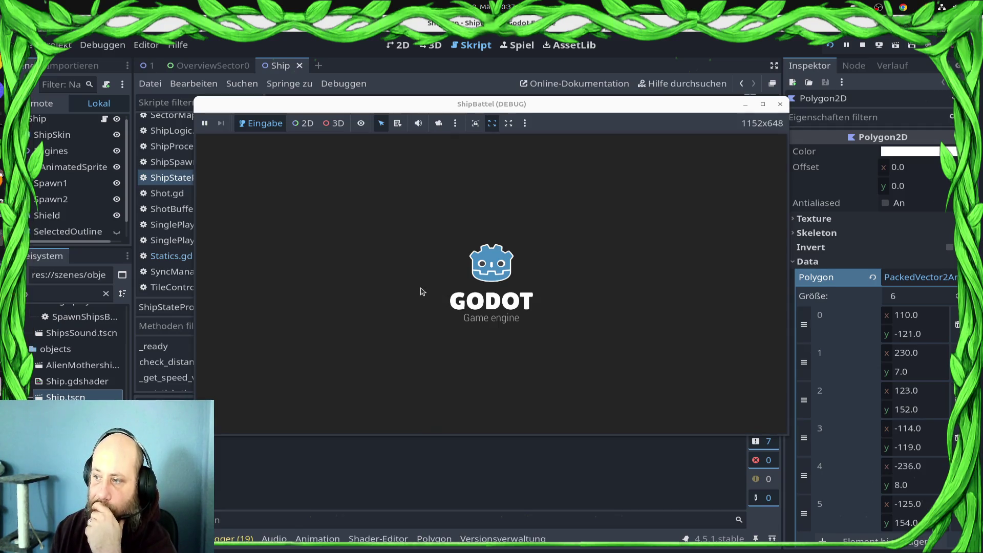
left_click(764, 105)
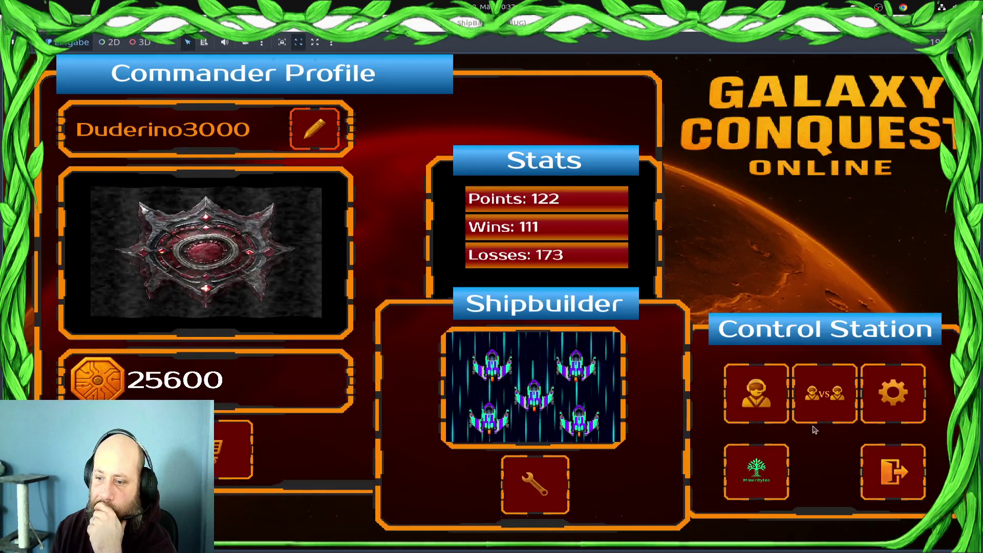
left_click(774, 416)
left_click(194, 322)
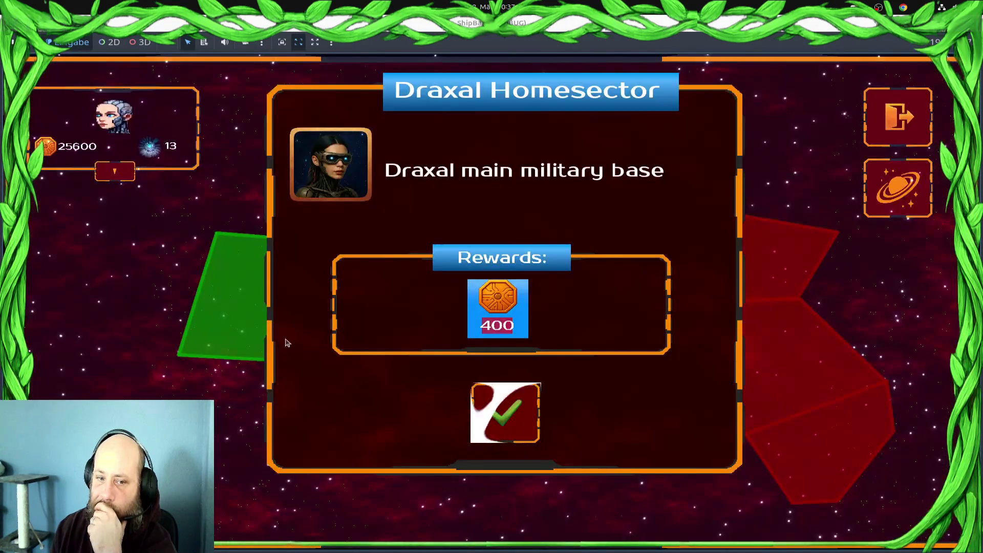
left_click(469, 445)
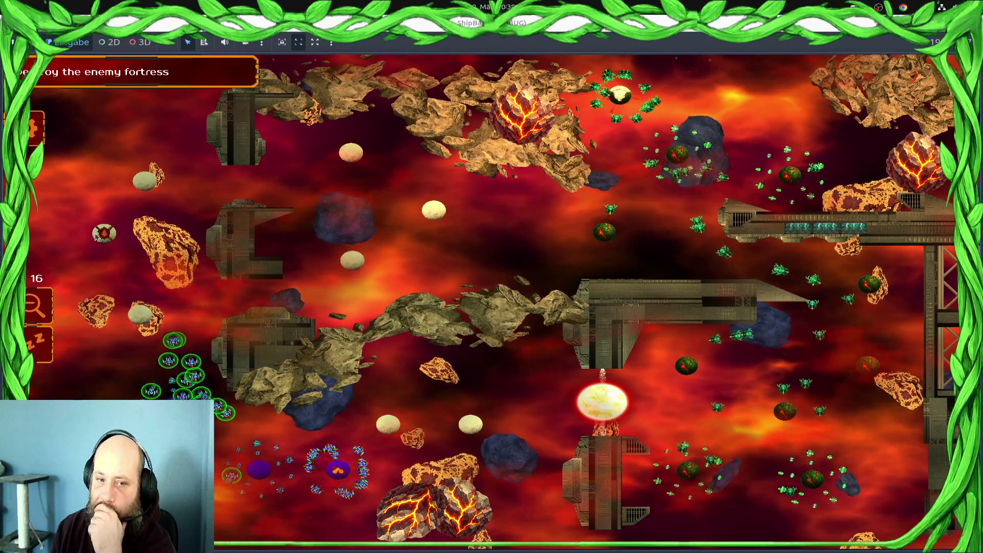
Send selected ships to several lower positions and toward the purple point
left_click(294, 479)
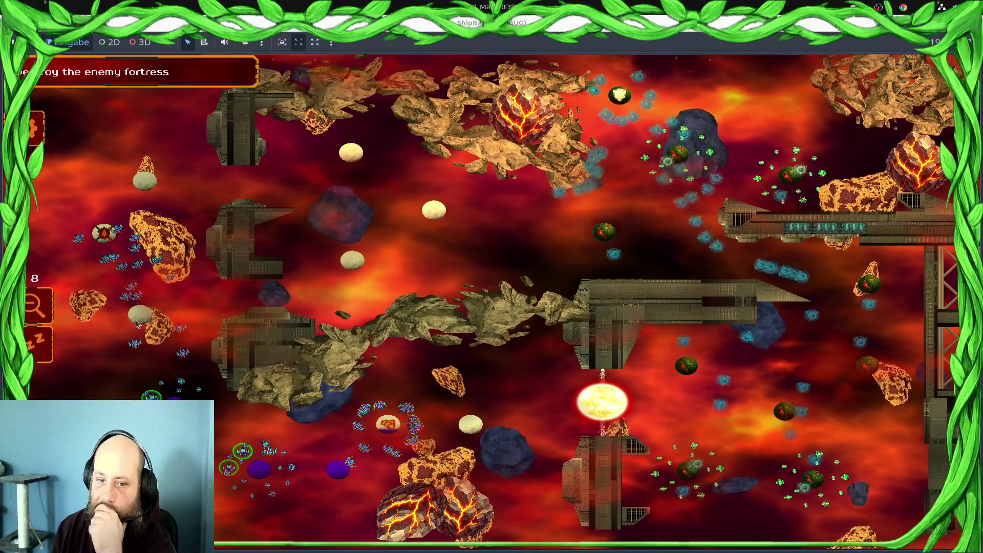
left_click(146, 377)
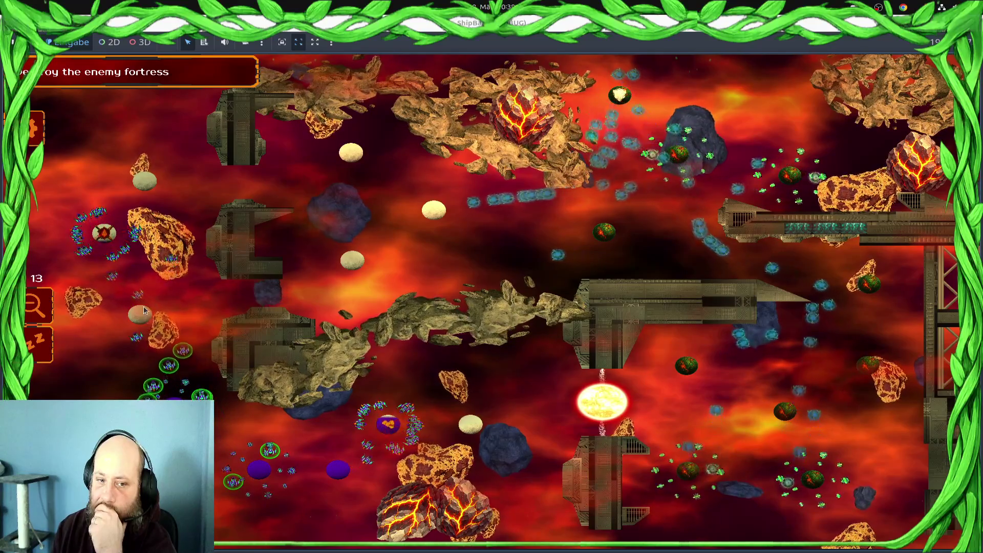
left_click(417, 428)
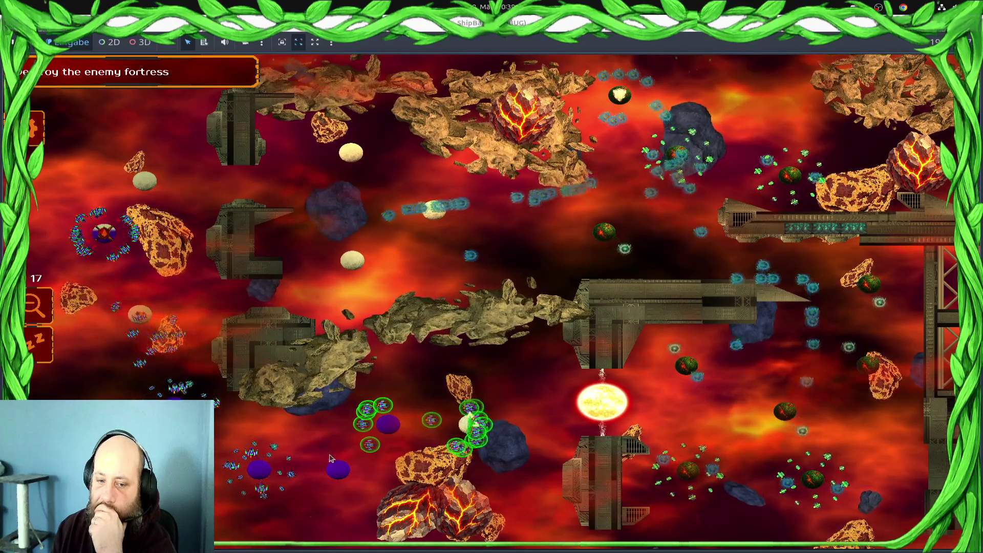
left_click(255, 441)
left_click(341, 476)
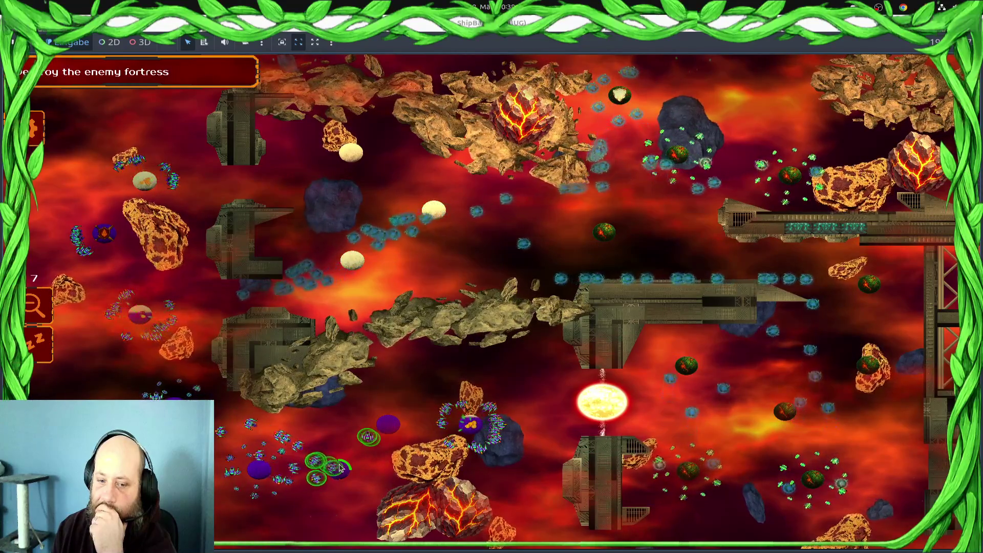
Select the left-side ship groups while panning across the battlefield
left_click_drag(195, 287, 159, 327)
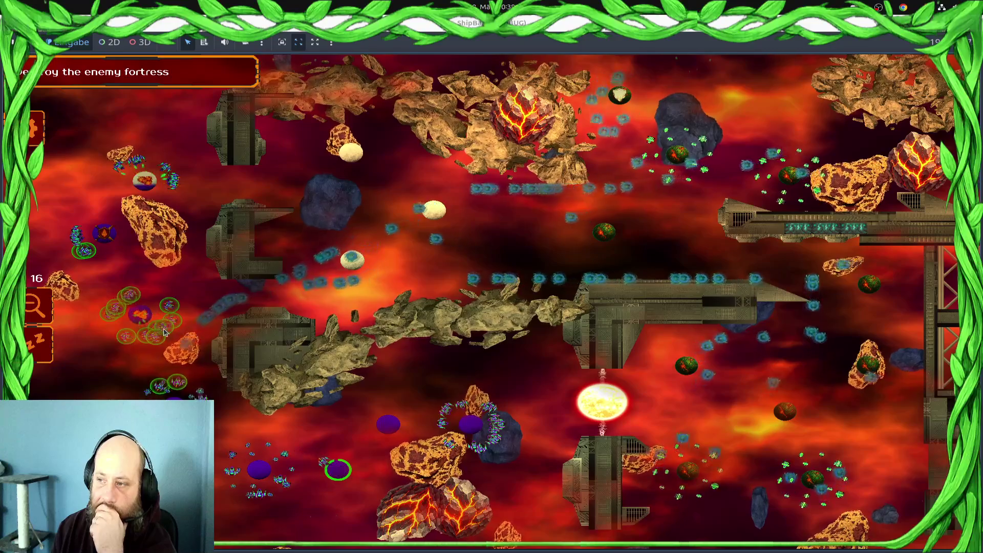
left_click_drag(169, 205, 71, 172)
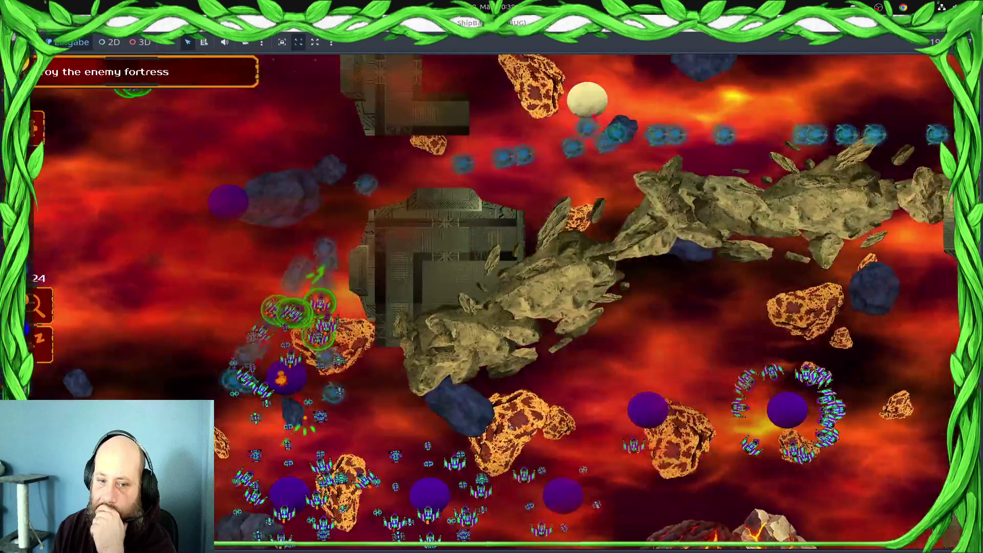
left_click_drag(558, 397, 366, 552)
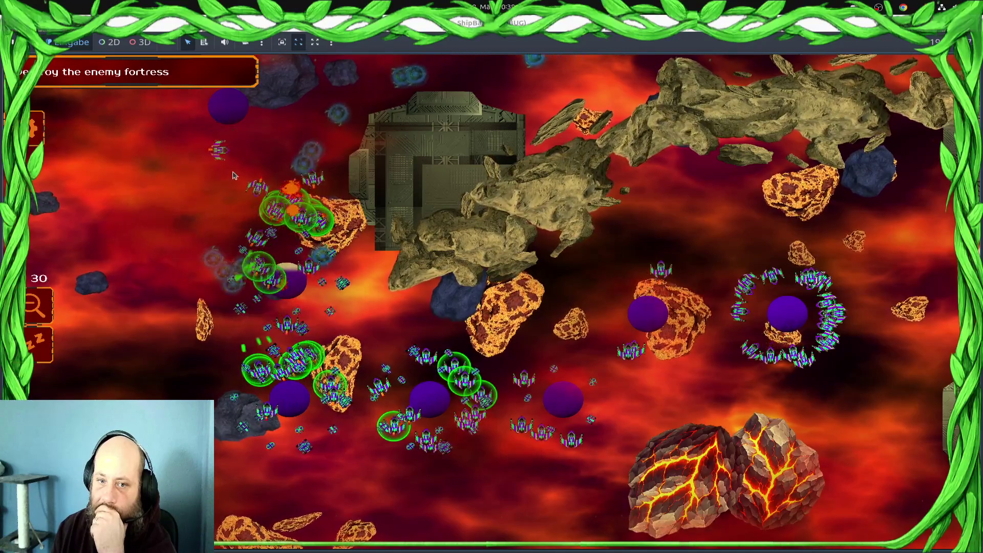
scroll(276, 198, "up", 1)
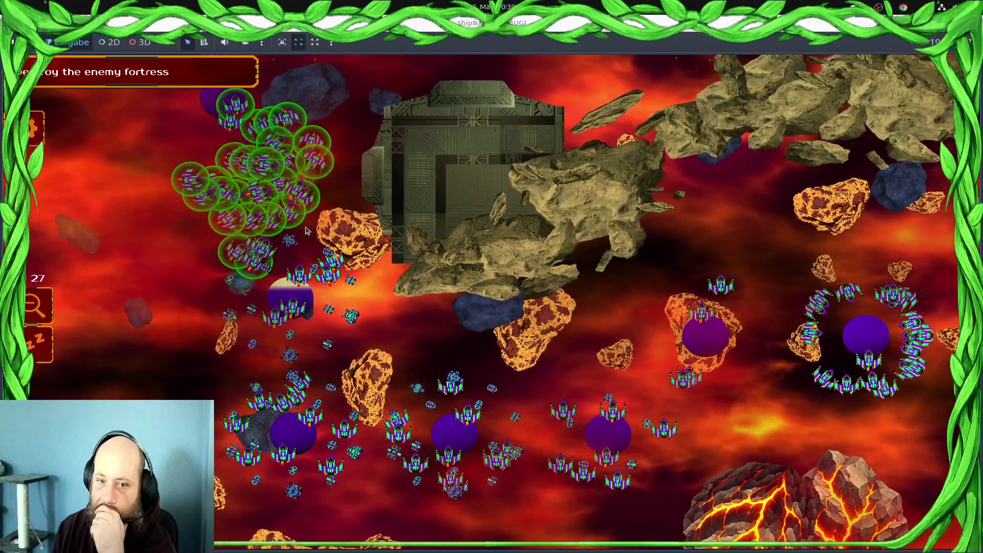
scroll(306, 231, "down", 3)
left_click_drag(473, 424, 351, 519)
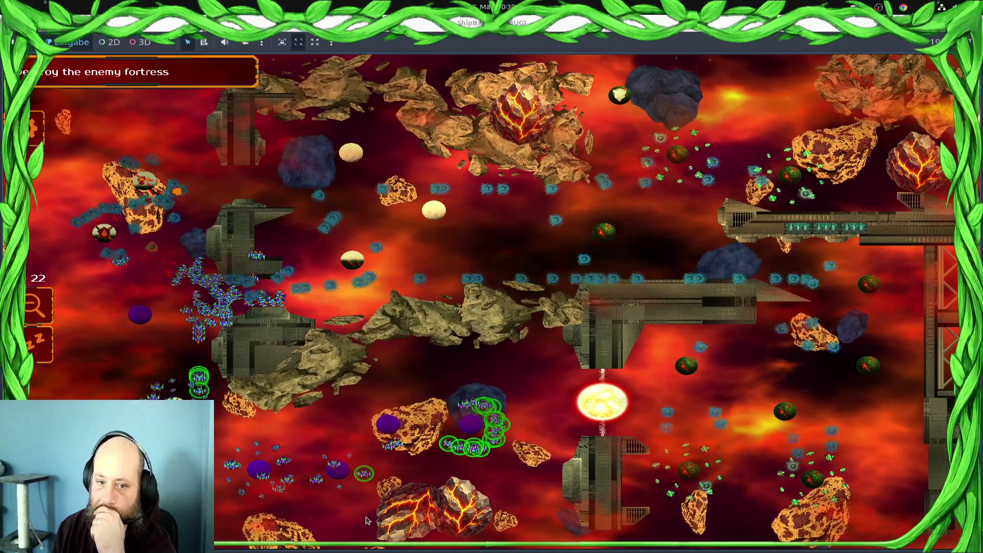
left_click_drag(225, 294, 323, 302)
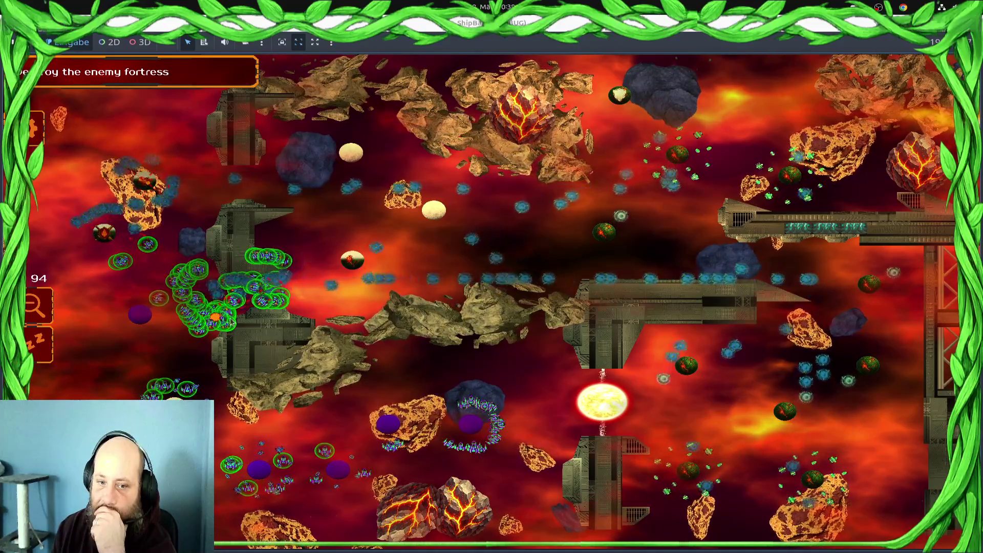
left_click_drag(263, 275, 355, 276)
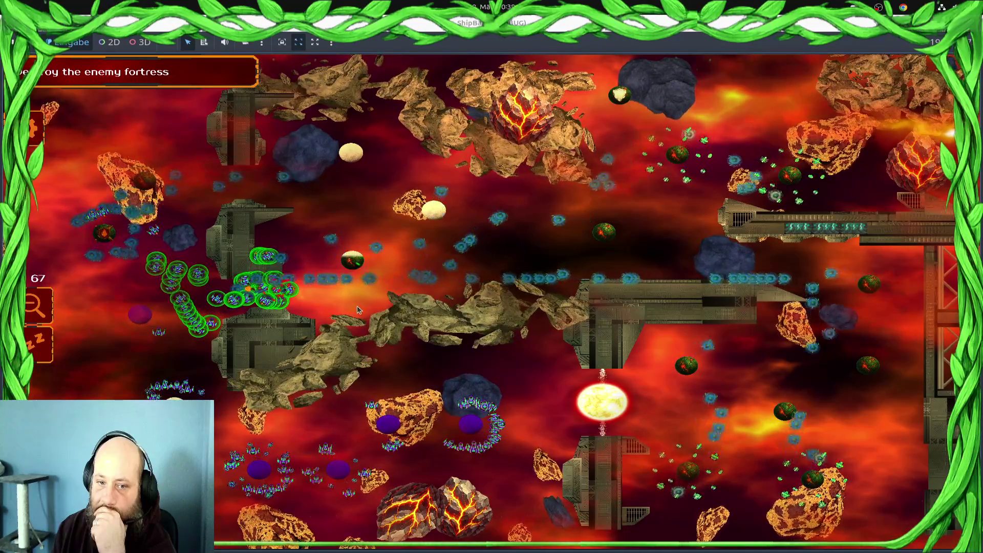
Select the bottom-left and upper-left units and order them to attack to the right
mouse_move(324, 472)
left_mouse_down()
mouse_move(502, 469)
mouse_move(408, 457)
left_mouse_up()
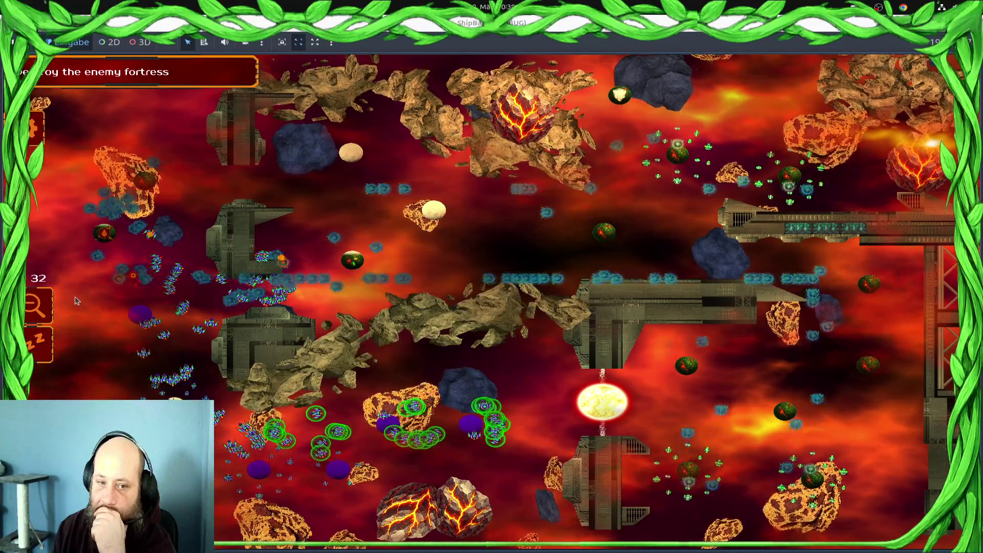
left_click_drag(158, 259, 185, 258)
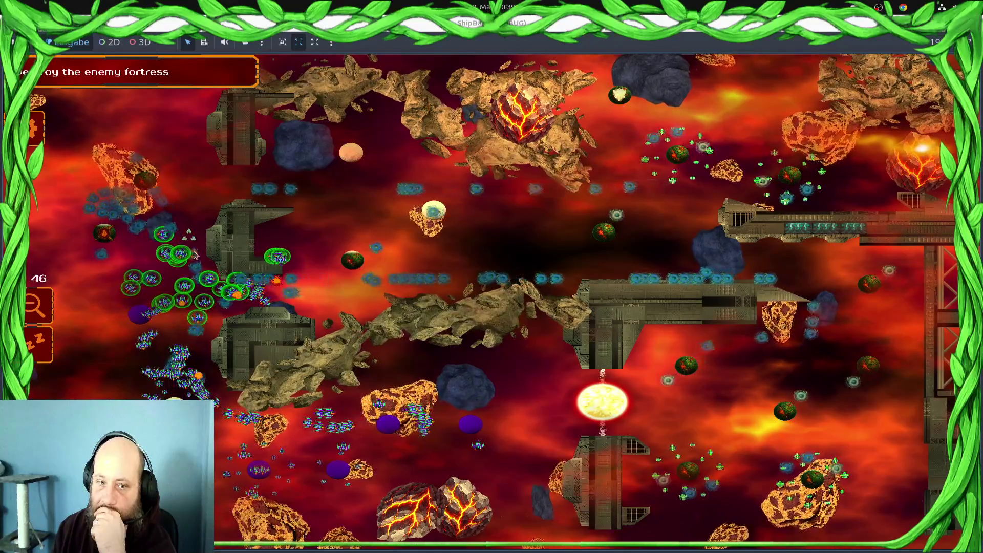
right_click(369, 283)
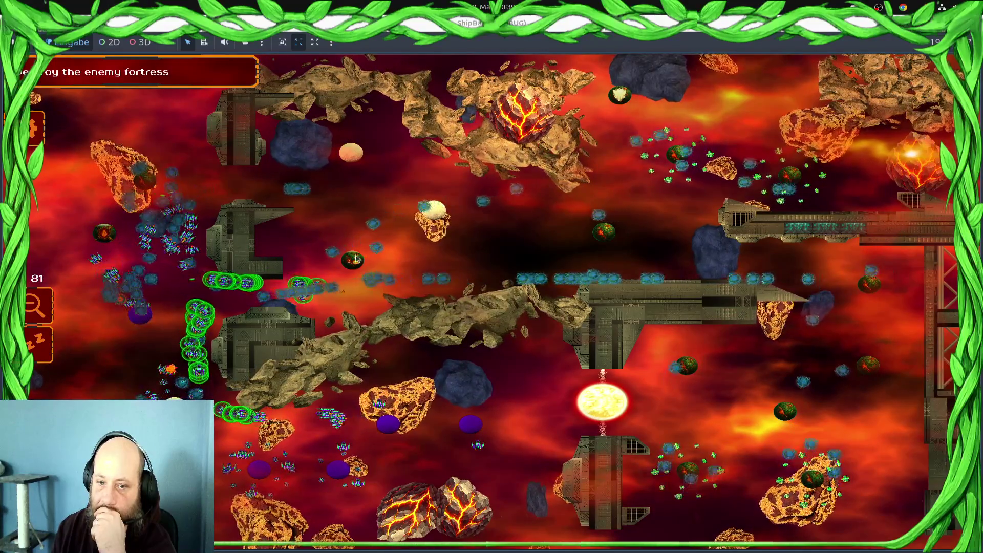
left_click_drag(134, 230, 98, 253)
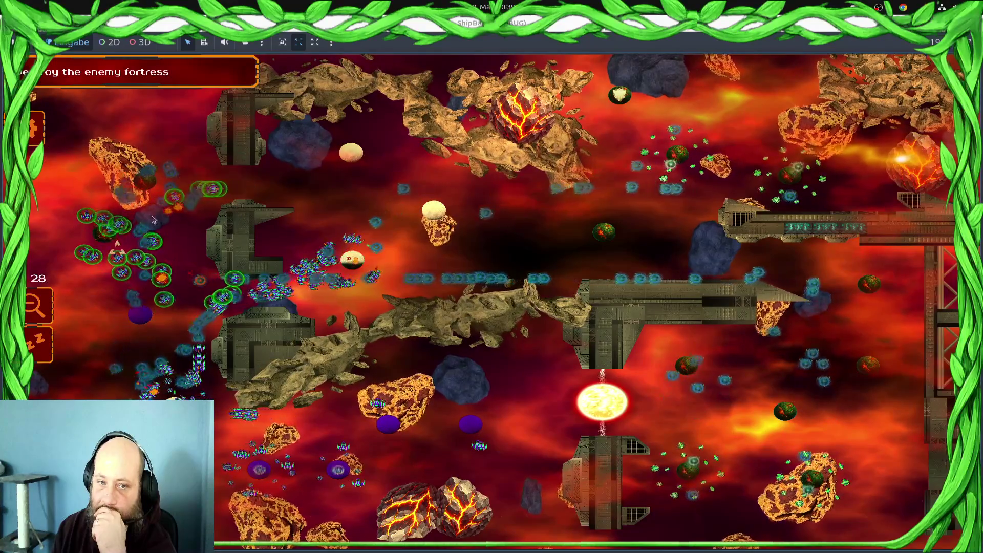
right_click(350, 260)
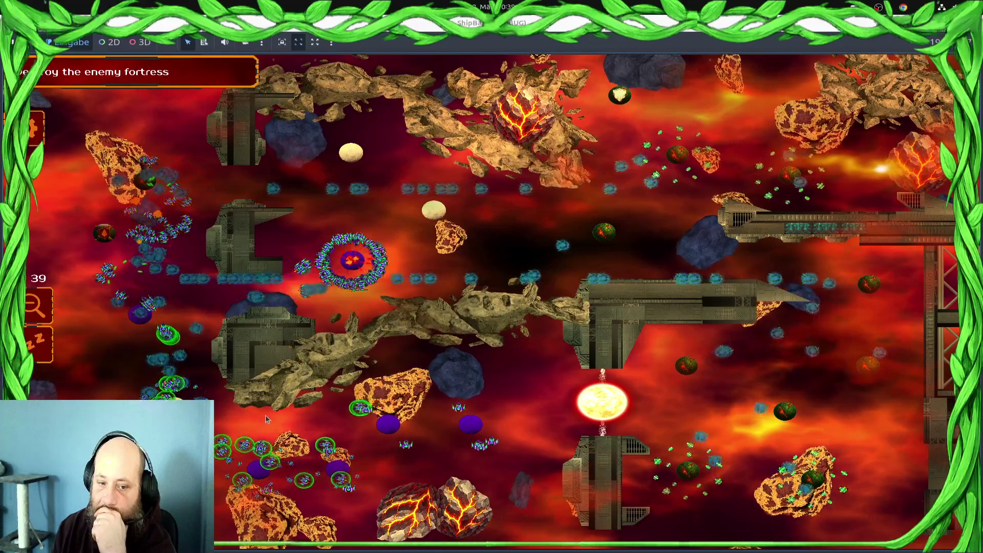
left_click_drag(382, 499, 543, 464)
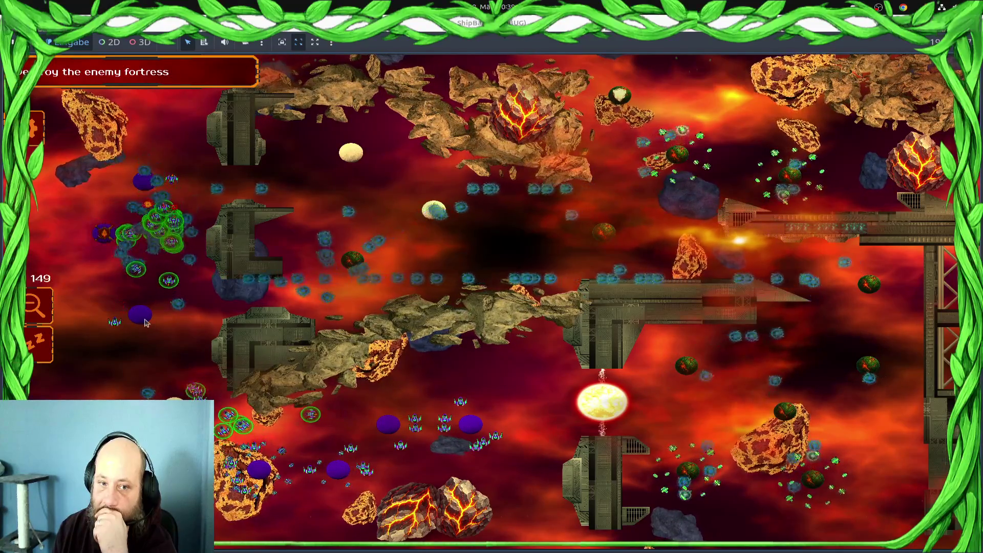
Zoom in and reselect the bottom-centre units, the station column, and the left swirl
scroll(145, 322, "up", 1)
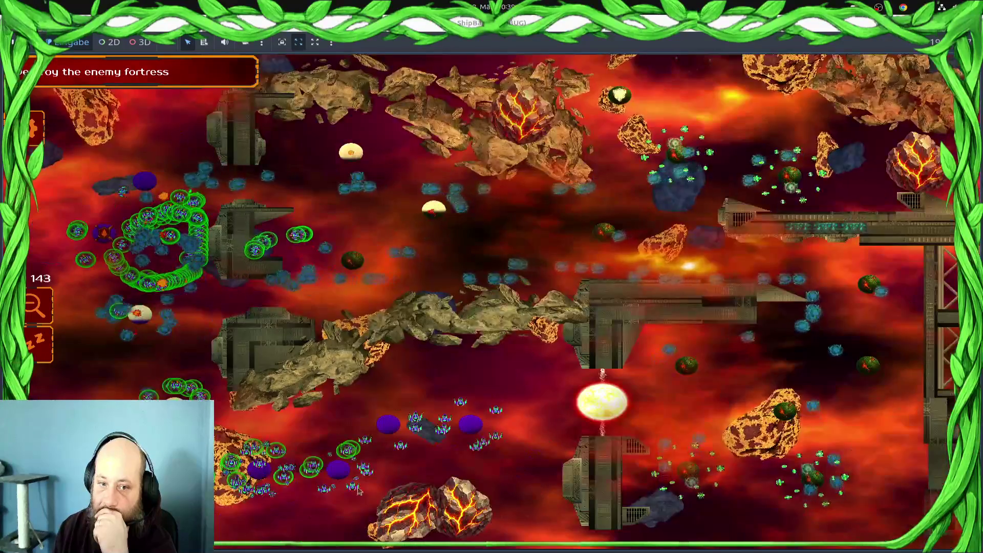
left_click_drag(481, 441, 379, 441)
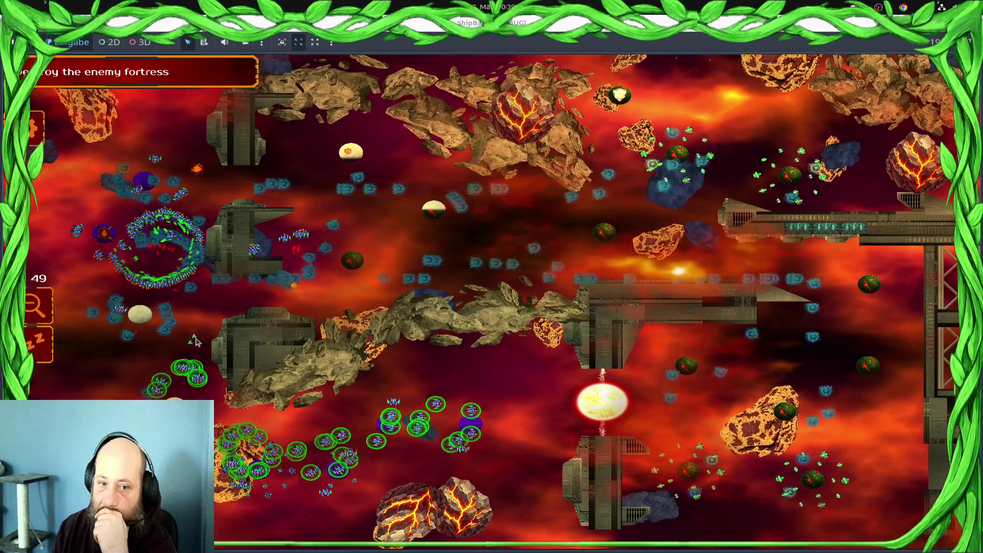
mouse_move(184, 328)
left_mouse_down()
mouse_move(153, 246)
mouse_move(102, 241)
mouse_move(63, 297)
left_mouse_up()
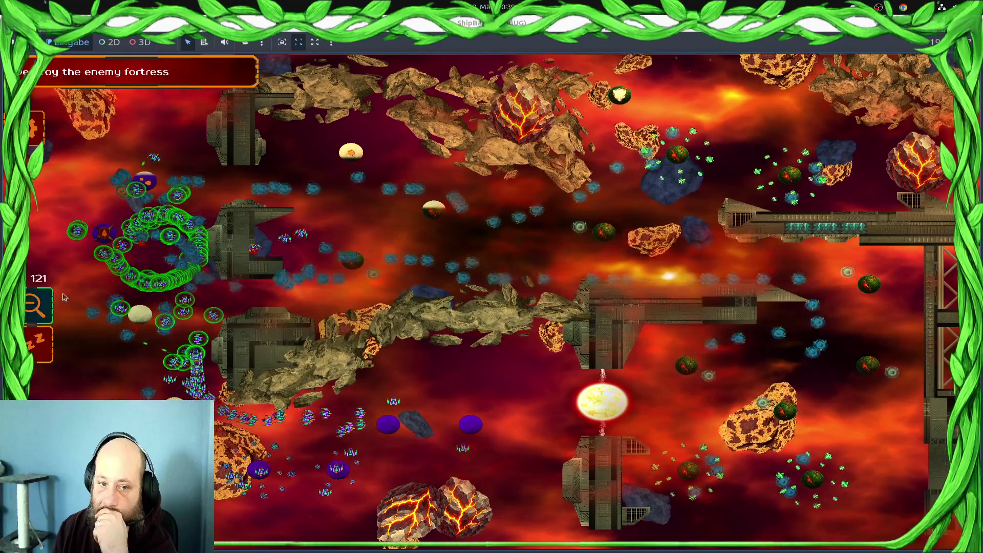
left_click_drag(123, 404, 245, 276)
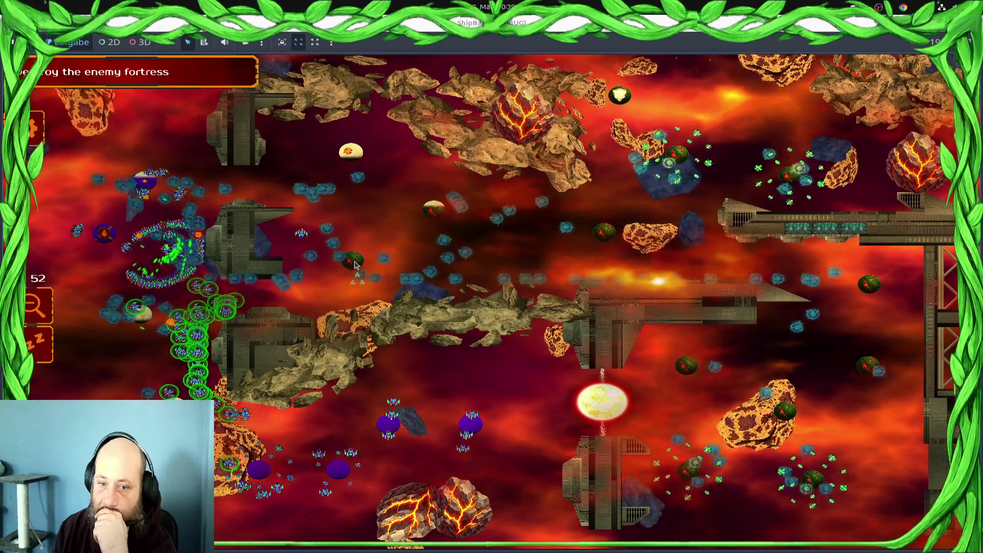
left_click_drag(172, 243, 284, 244)
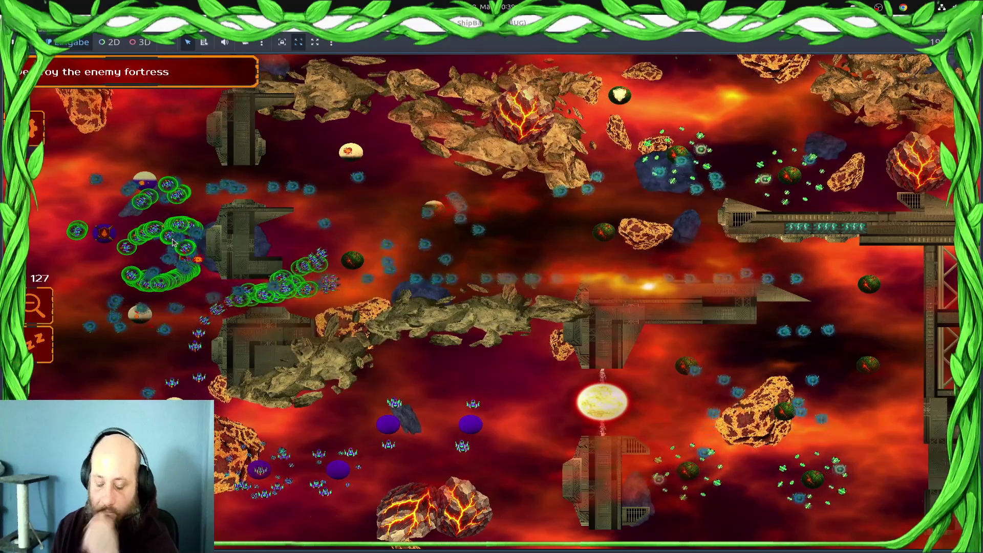
Stop the game and change the temp_pos distance check on line 208 from 20 to 10
key("F8")
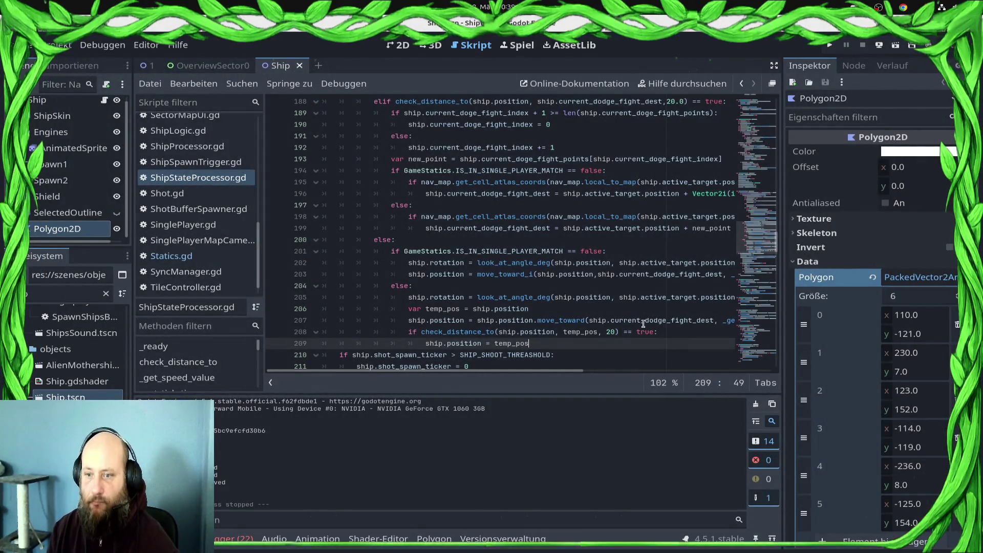
scroll(615, 341, "up", 2)
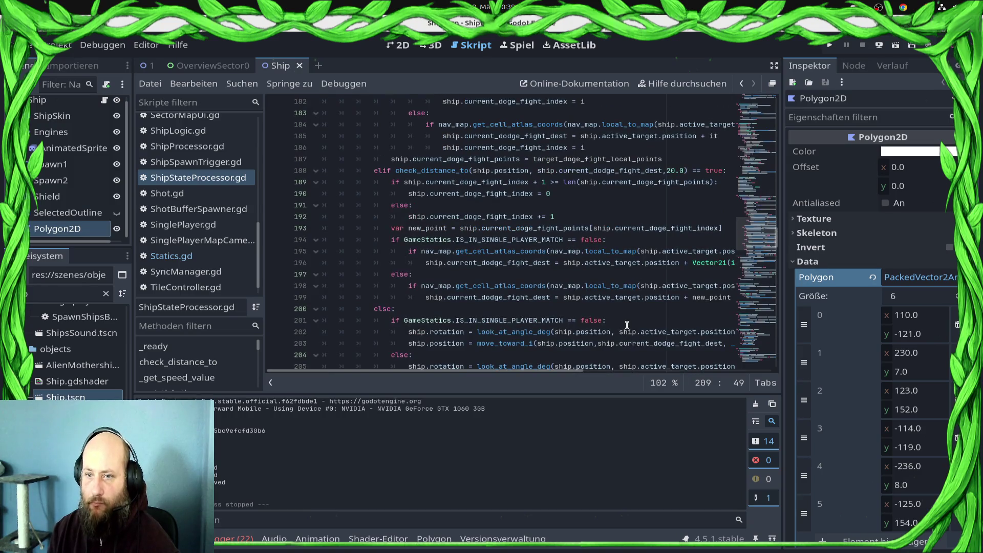
scroll(626, 325, "down", 2)
left_click(610, 332)
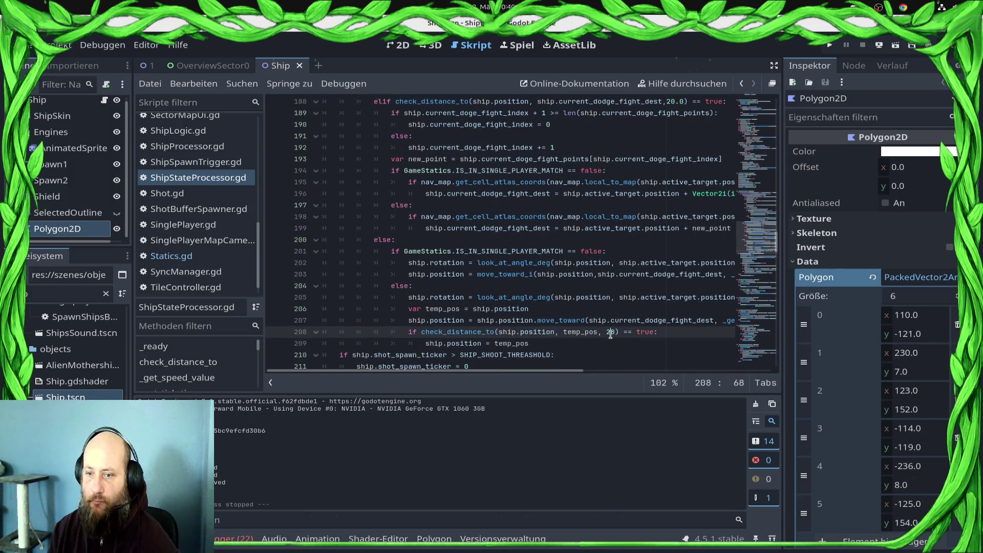
type("0")
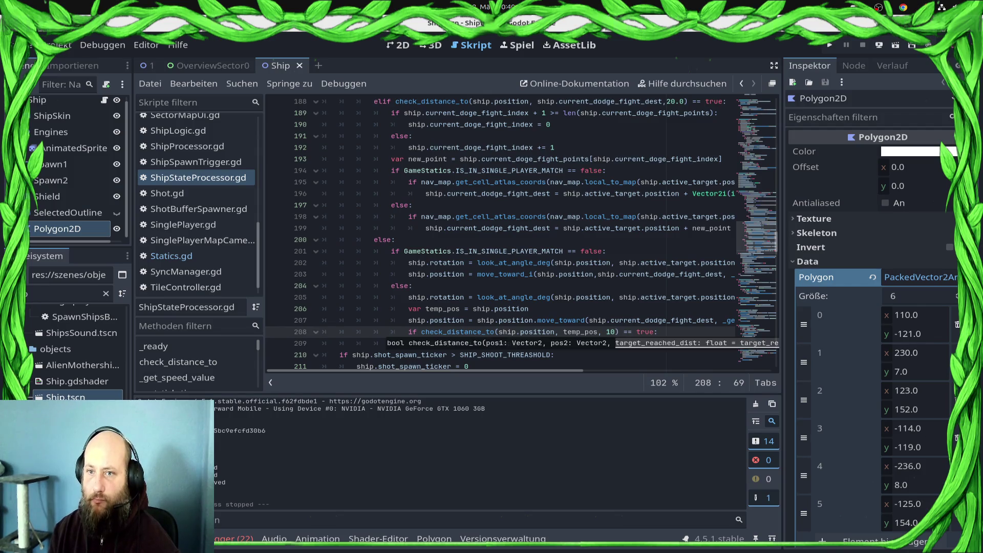
Change line 188's dodge distance from 20.0 to 15.0, save, and relaunch the game
scroll(541, 360, "up", 2)
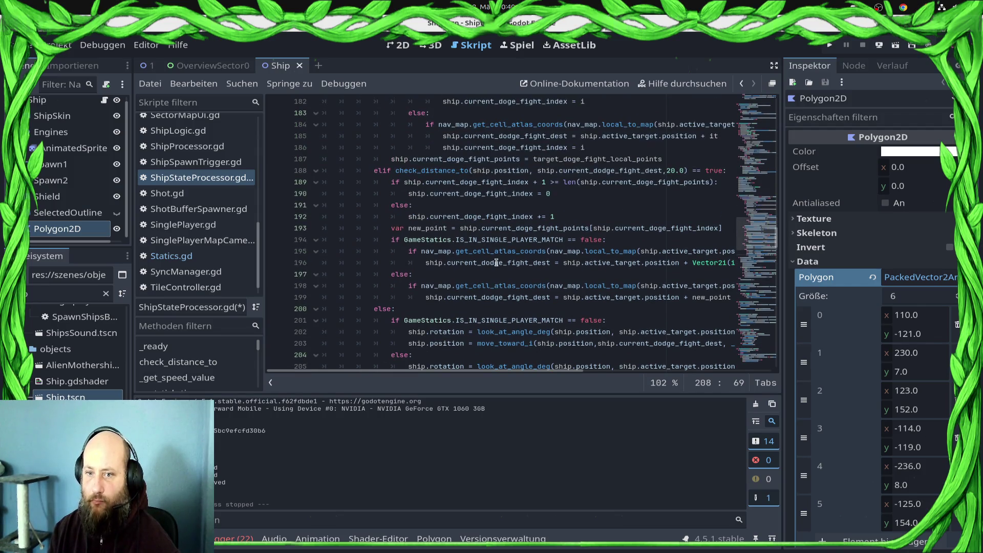
left_click_drag(417, 175, 570, 162)
left_click(645, 182)
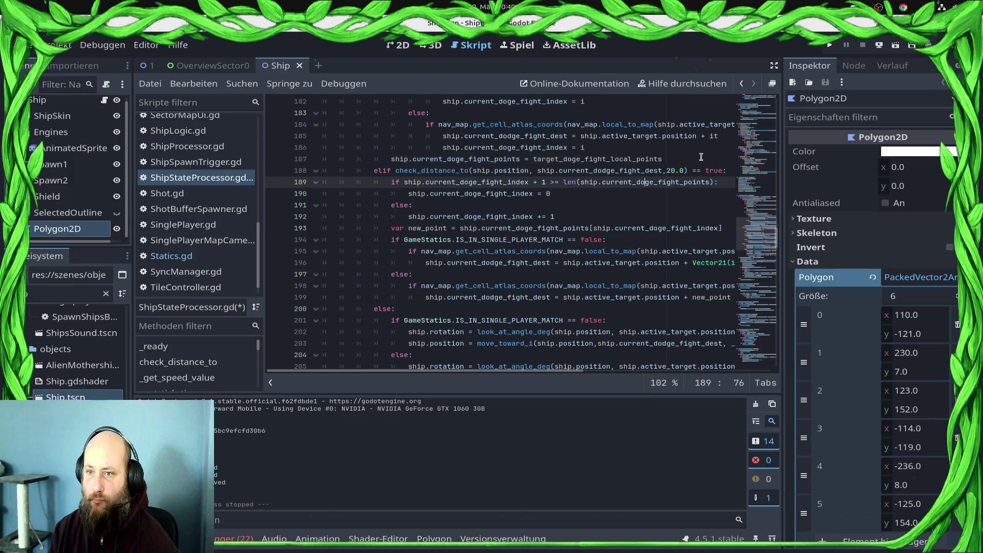
double_click(670, 170)
type("5")
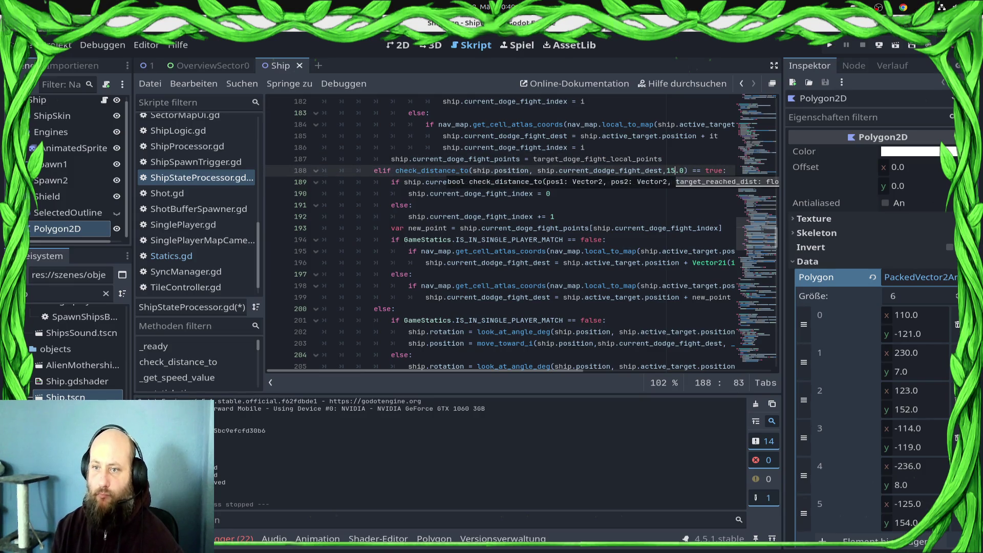
key("ctrl+s")
left_click(837, 46)
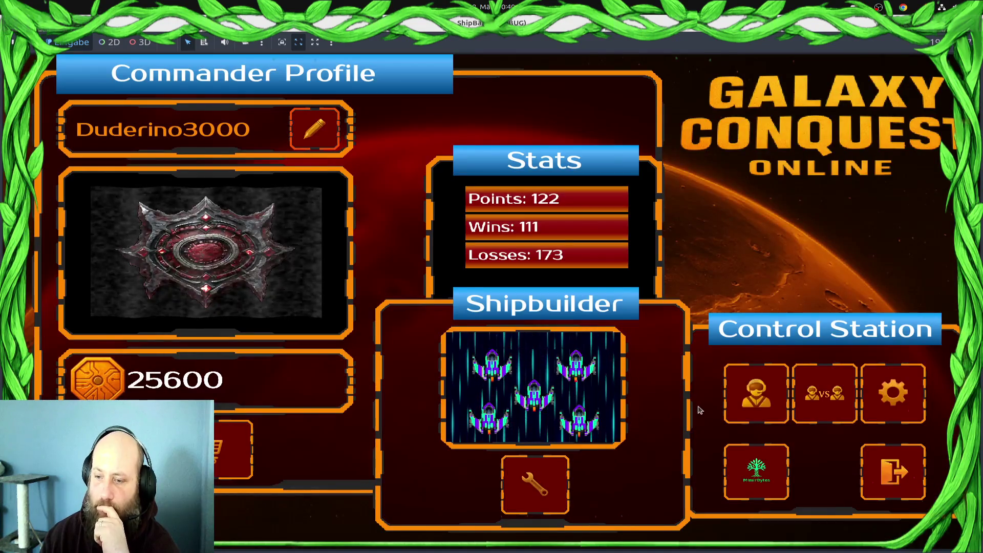
Pick Draxal Homesector on the Control Station map, start the battle, and close the mission text
left_click(745, 404)
left_click(231, 375)
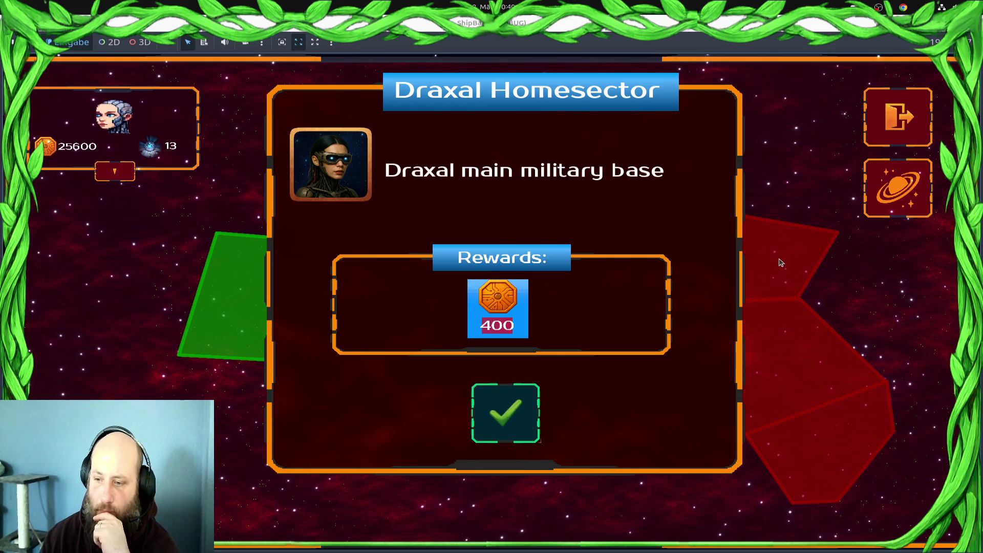
left_click(506, 412)
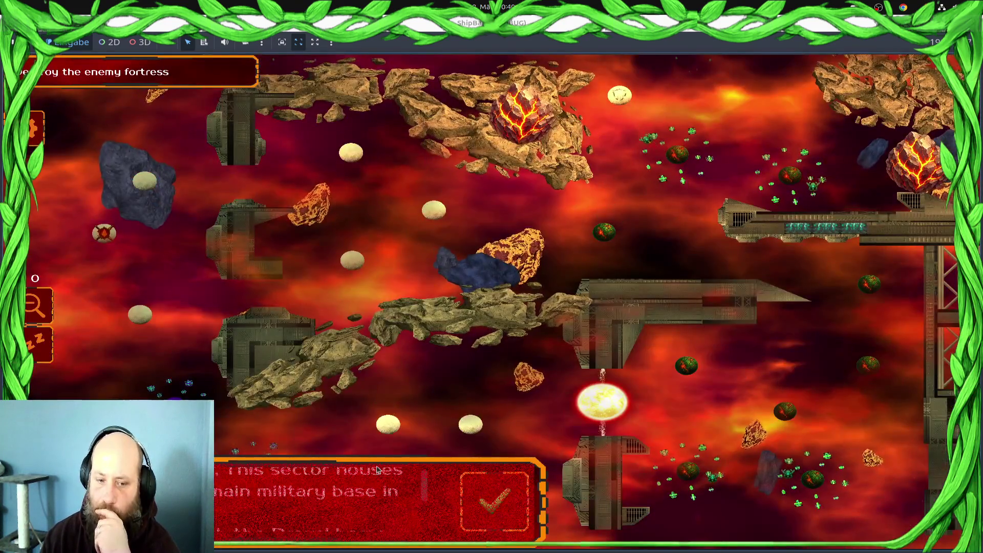
left_click(378, 469)
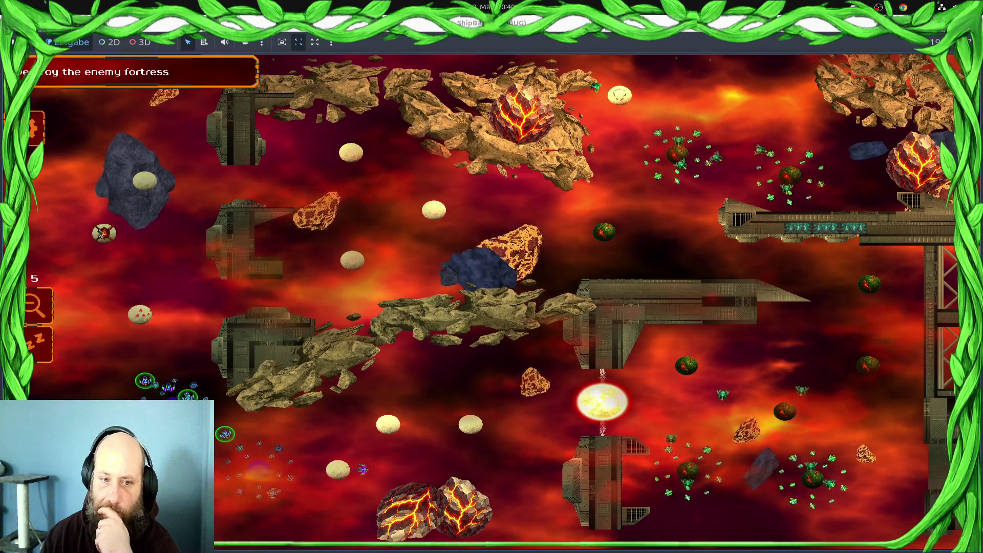
Order ships toward the left planet, then send groups to the upper-left and purple planets
left_click(334, 470)
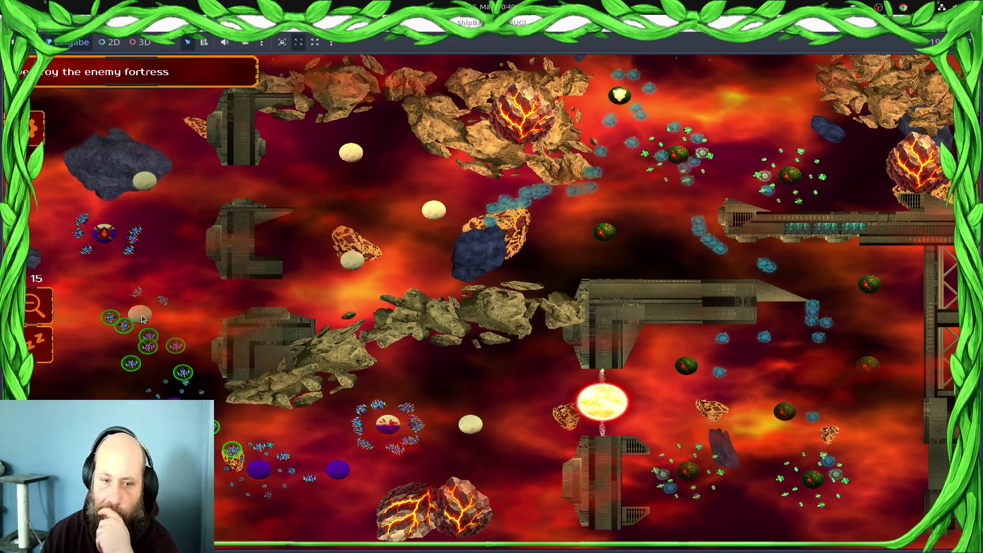
mouse_move(142, 319)
left_mouse_down()
mouse_move(154, 256)
mouse_move(141, 180)
mouse_move(313, 491)
left_mouse_up()
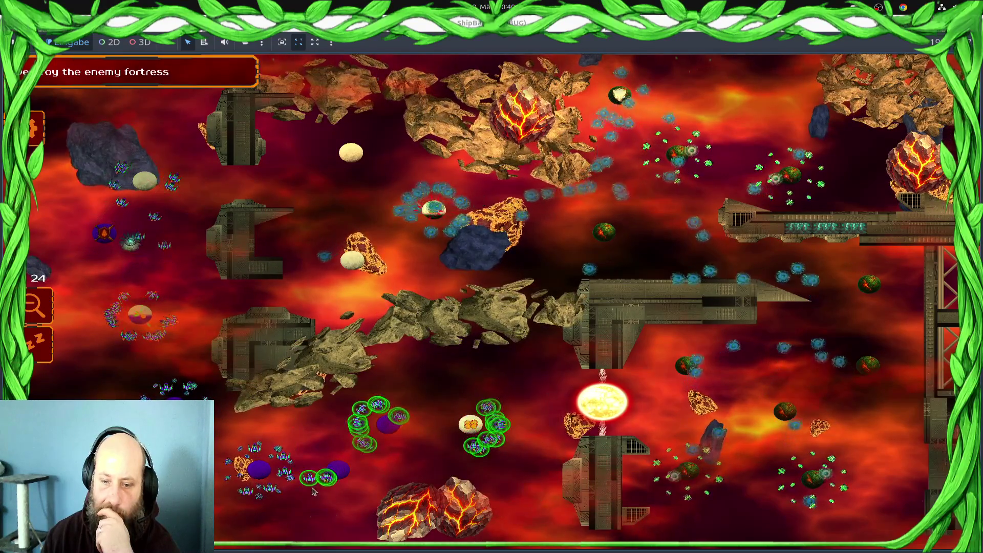
mouse_move(346, 429)
left_mouse_down()
mouse_move(382, 445)
mouse_move(361, 447)
left_mouse_up()
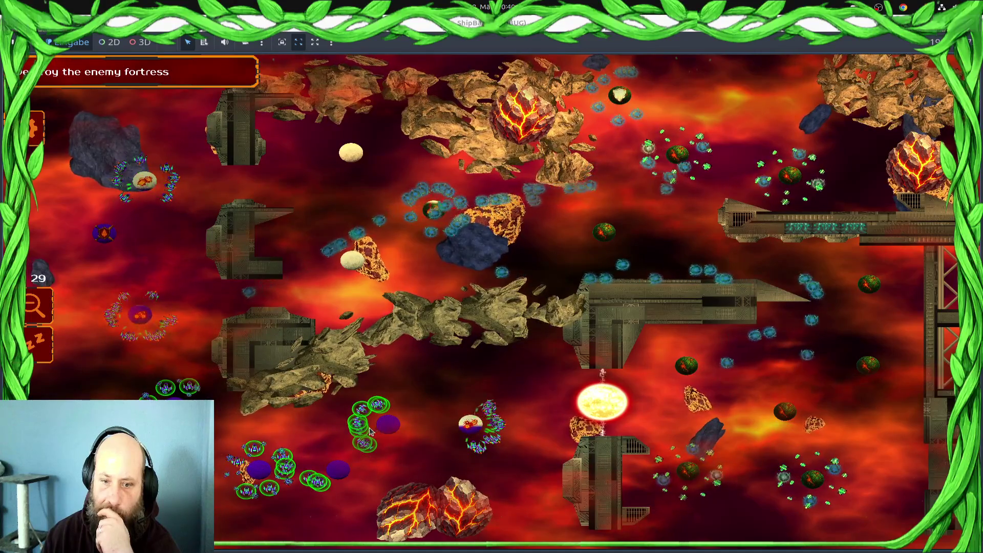
mouse_move(542, 411)
left_mouse_down()
mouse_move(543, 464)
mouse_move(461, 457)
left_mouse_up()
left_click(388, 433)
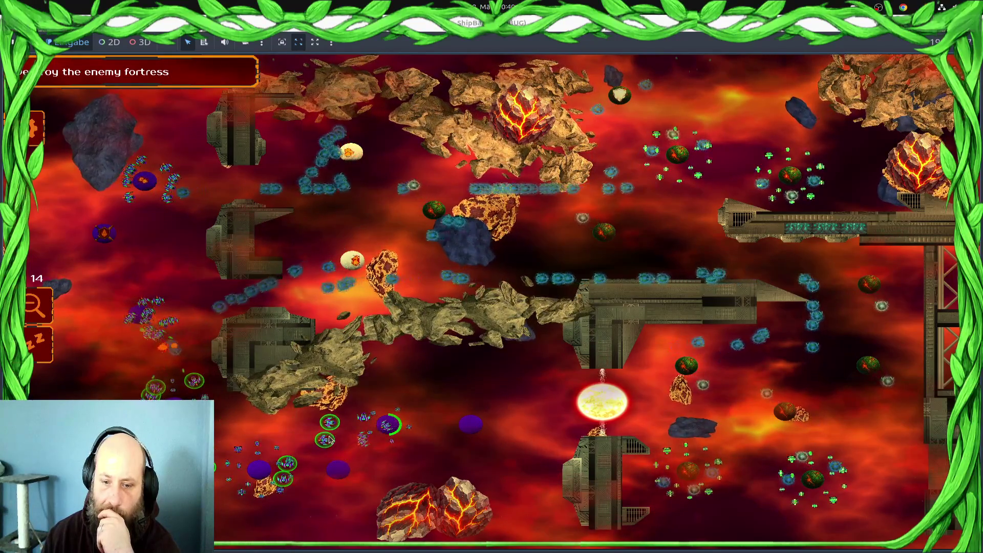
mouse_move(542, 406)
left_mouse_down()
mouse_move(279, 437)
mouse_move(395, 518)
left_mouse_up()
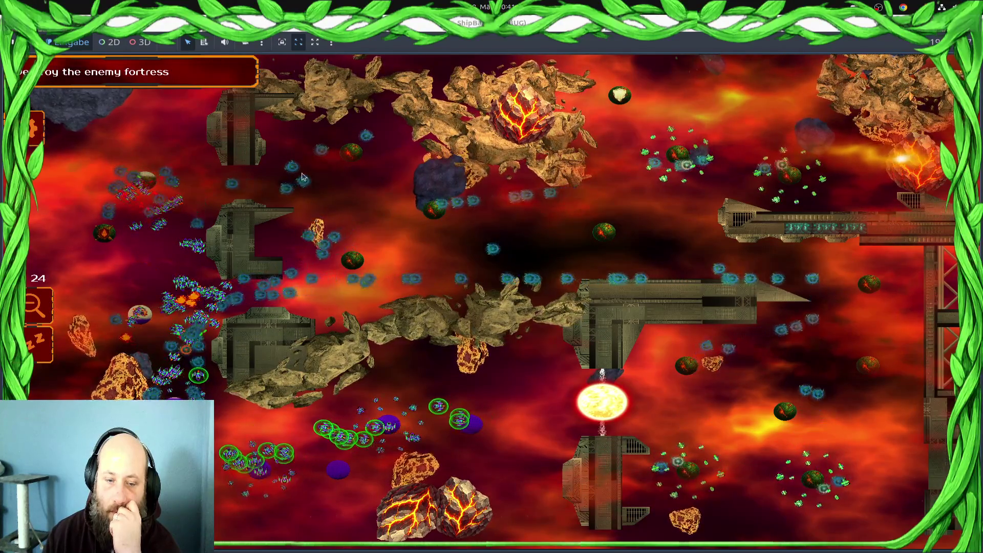
Select the left fleet, pan the view, and gather the swarm and lower ship groups together
mouse_move(302, 177)
left_mouse_down()
mouse_move(119, 292)
mouse_move(138, 221)
left_mouse_up()
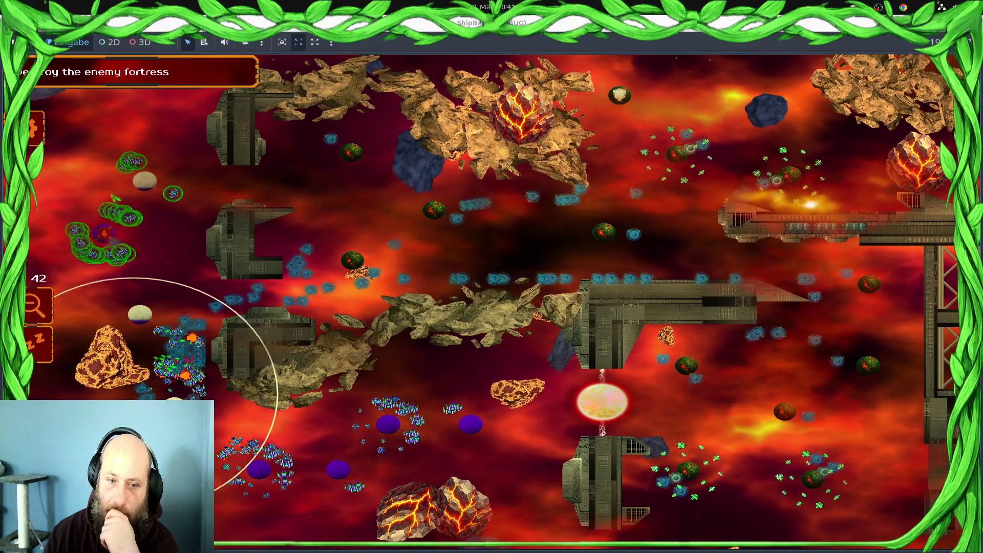
scroll(261, 399, "up", 5)
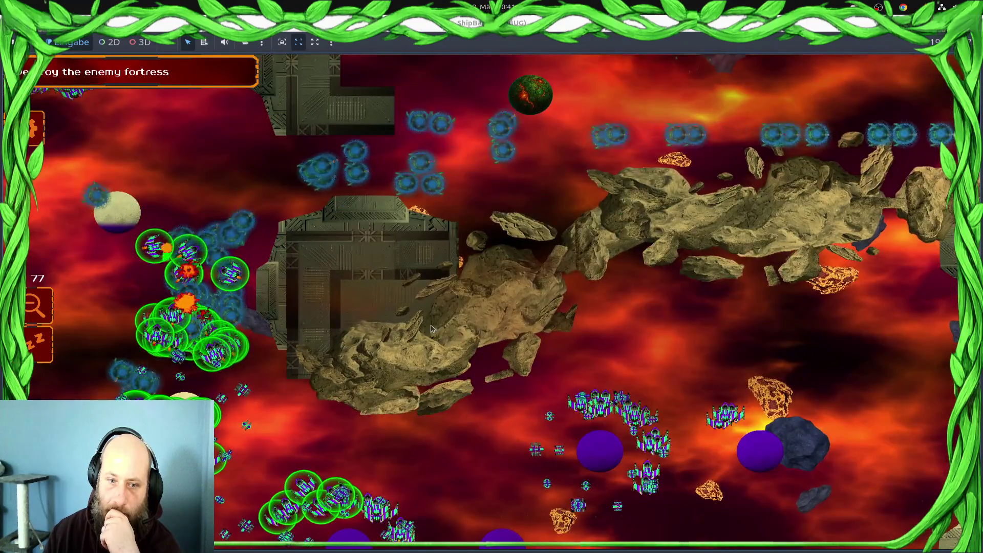
key("Left")
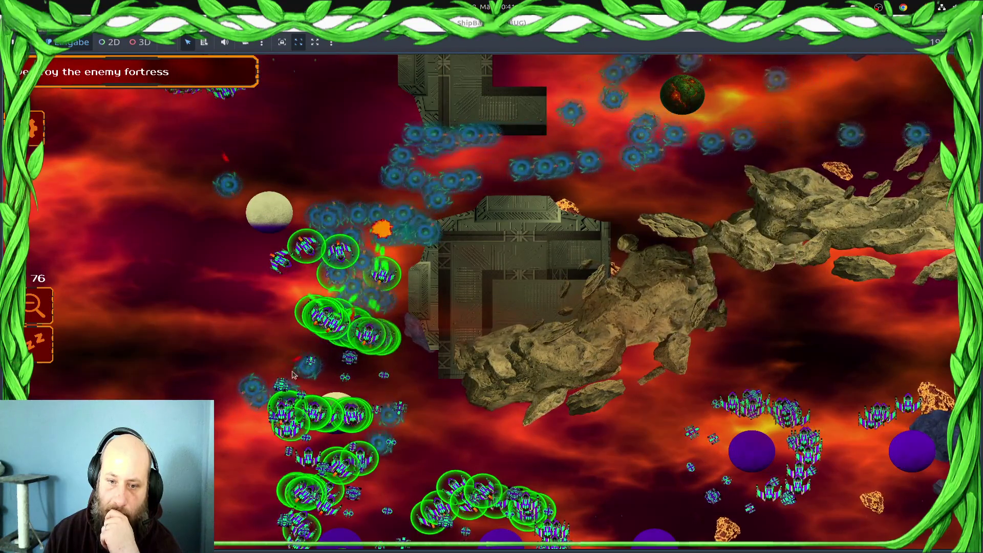
key("Down")
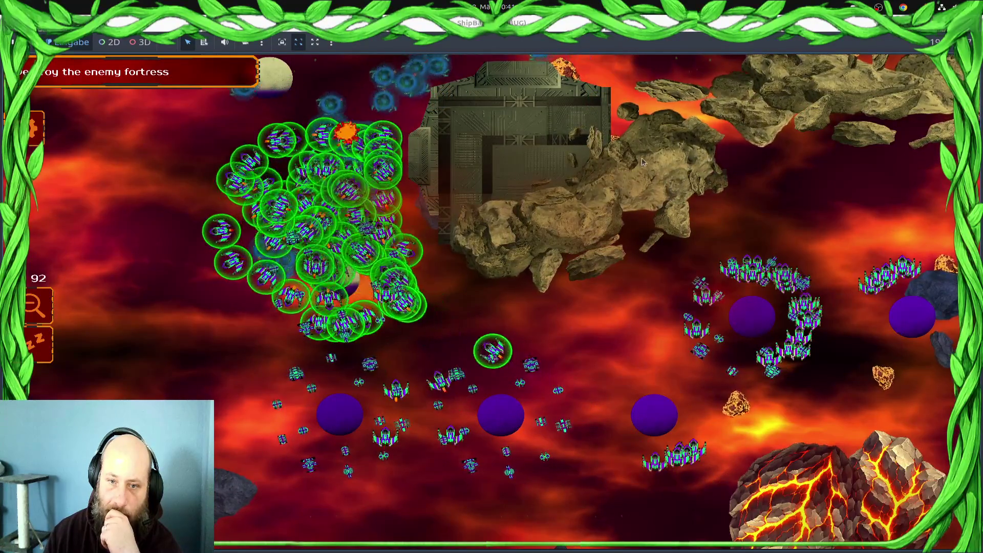
scroll(288, 369, "down", 2)
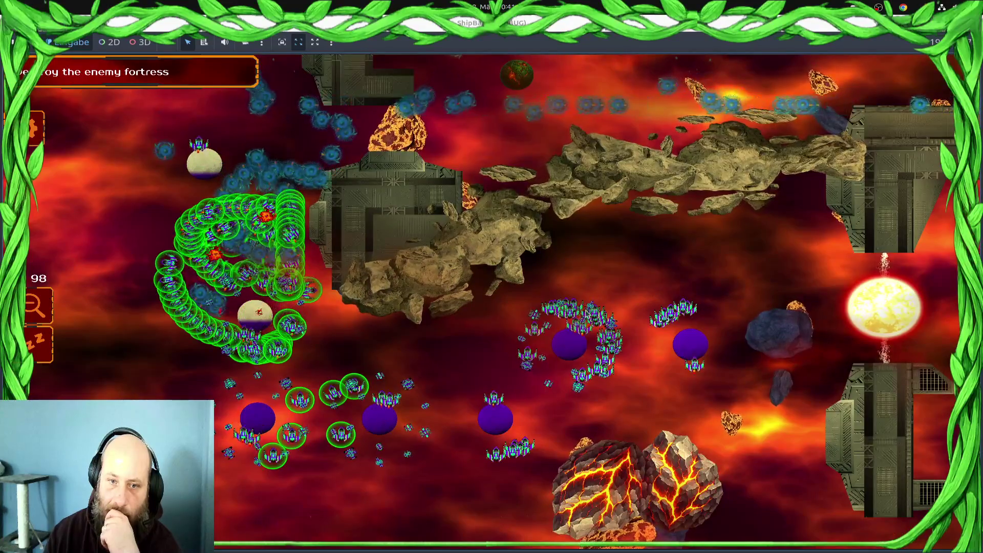
left_click(590, 340)
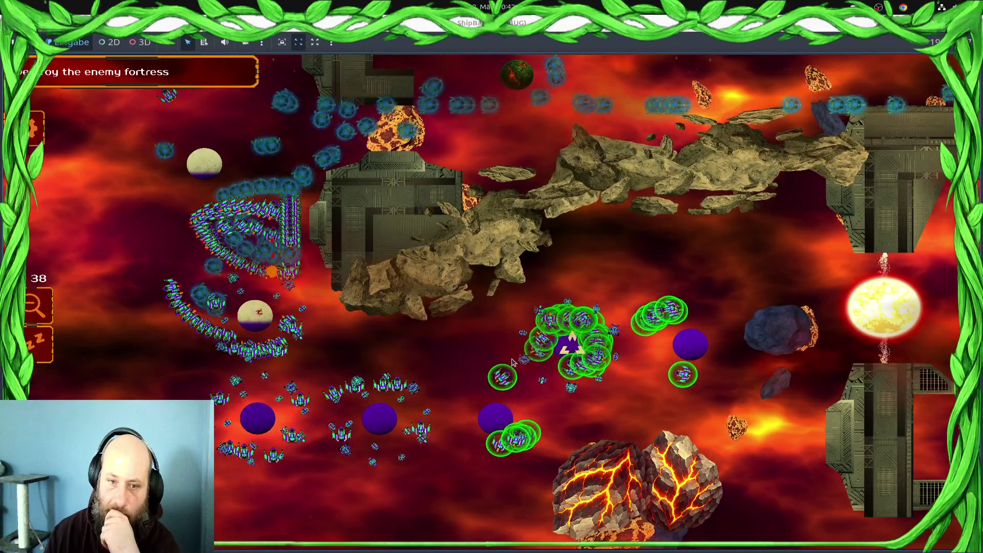
left_click(321, 140)
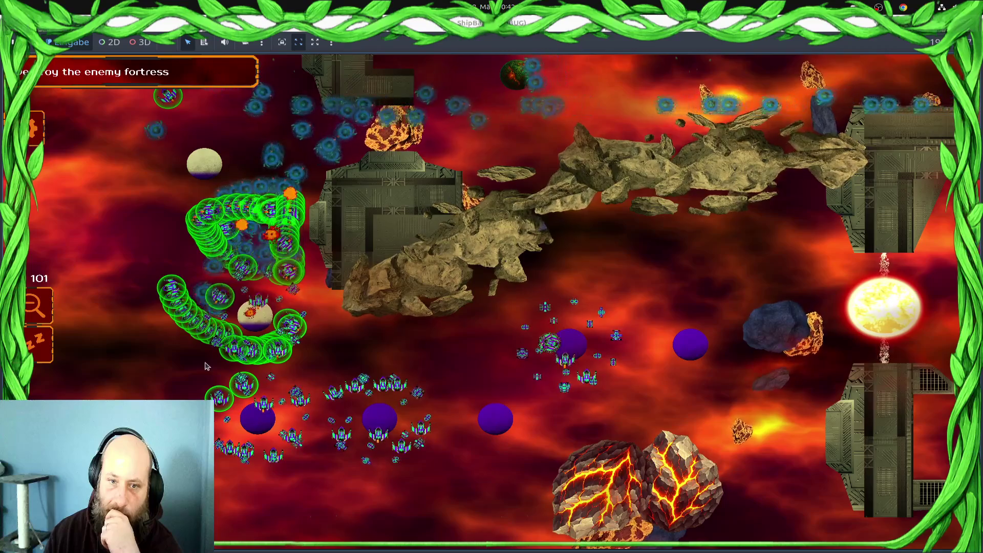
left_click(222, 253)
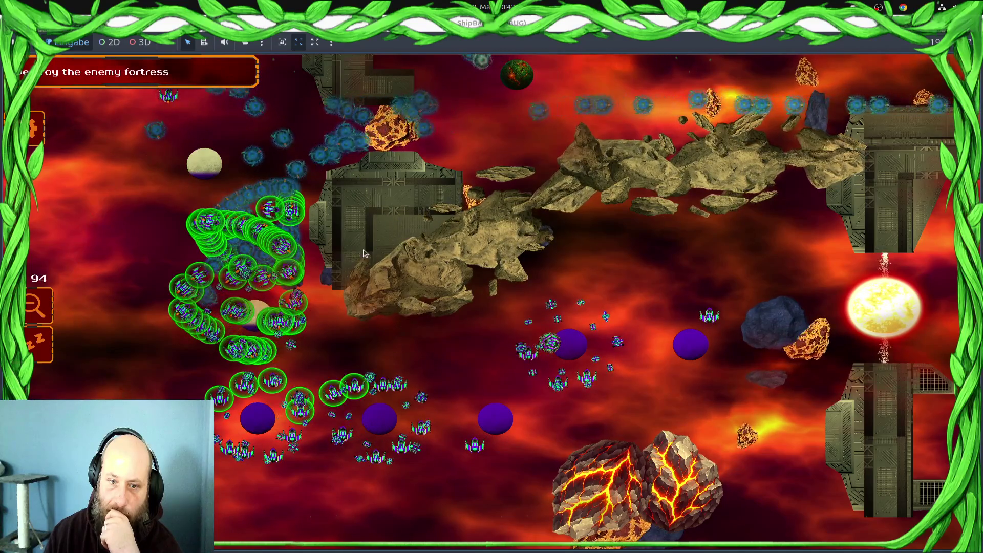
left_click(225, 232)
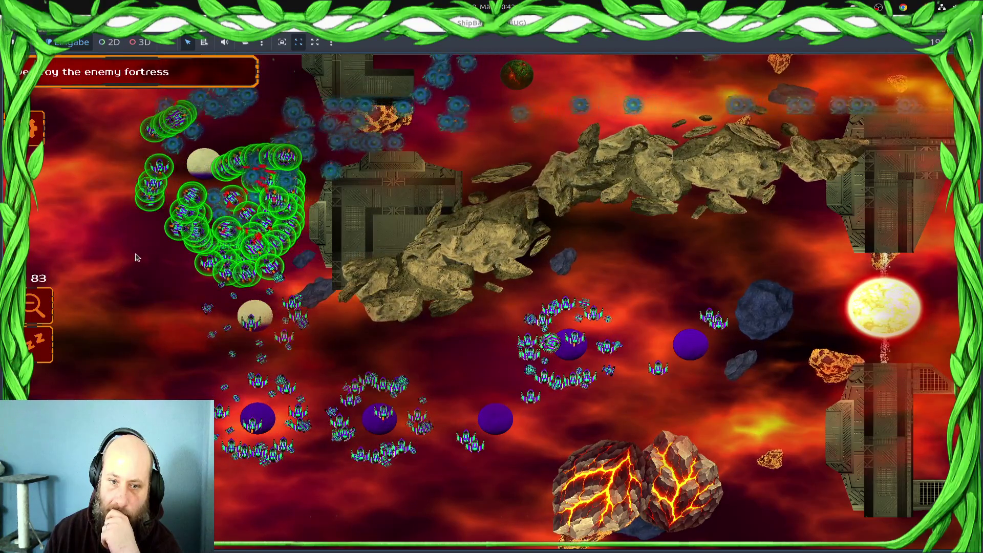
left_click_drag(177, 153, 131, 296)
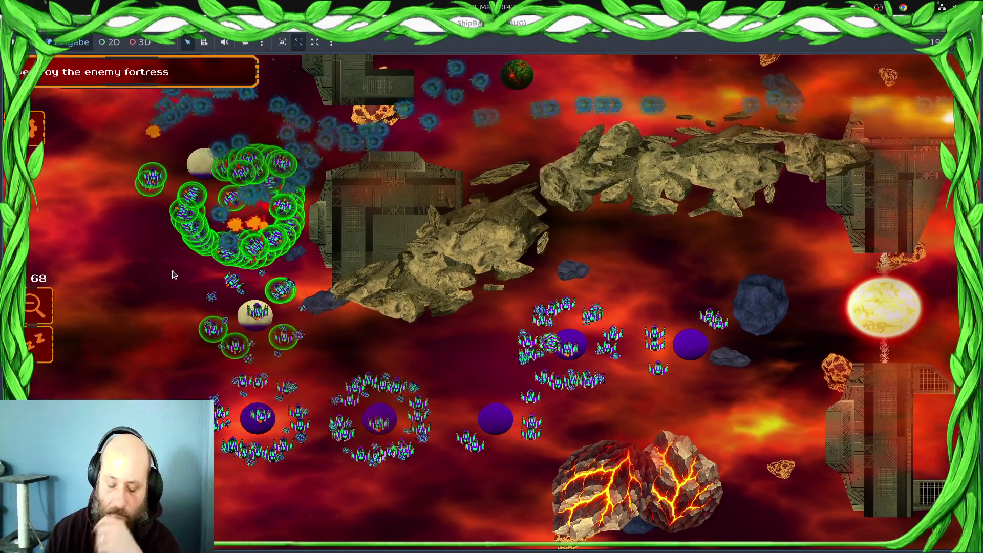
Stop the game and set line 188's dodge destination distance to 1.0, then save
key("F8")
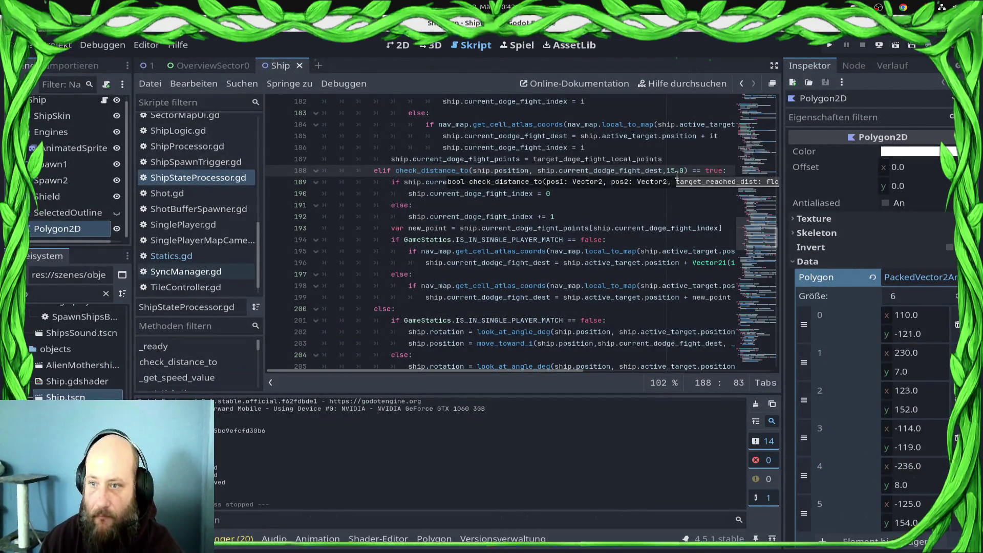
scroll(663, 181, "up", 5)
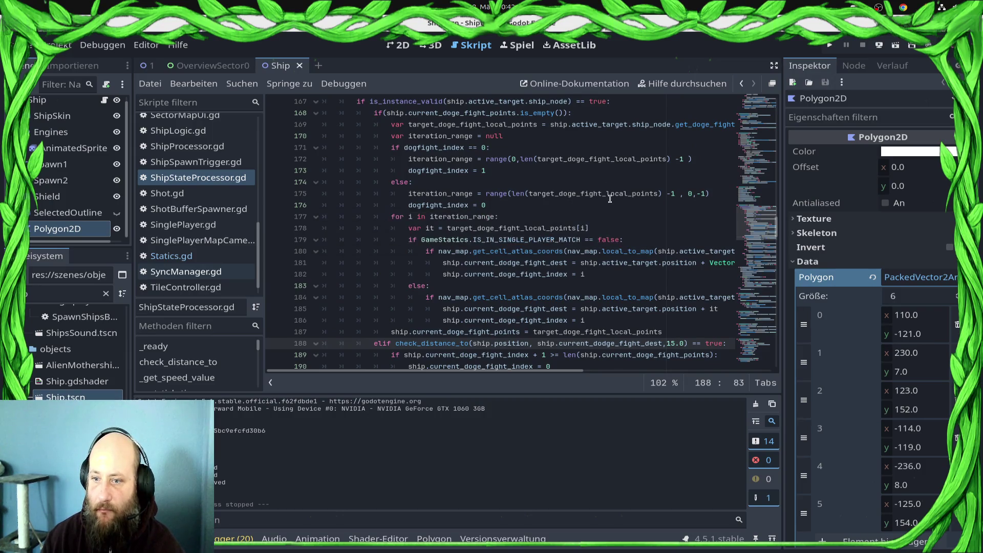
mouse_move(610, 199)
scroll(610, 199, "down", 3)
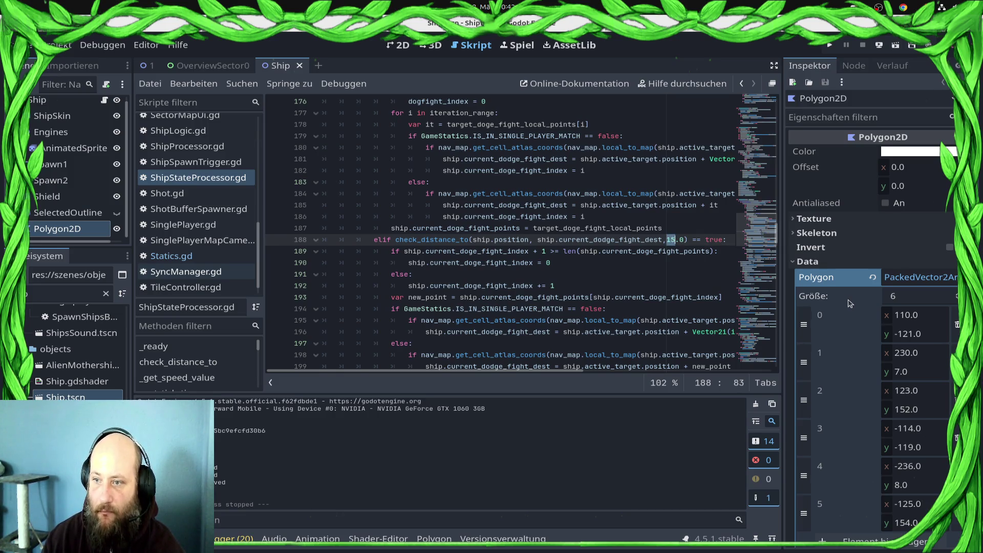
type("1")
key("ctrl+s")
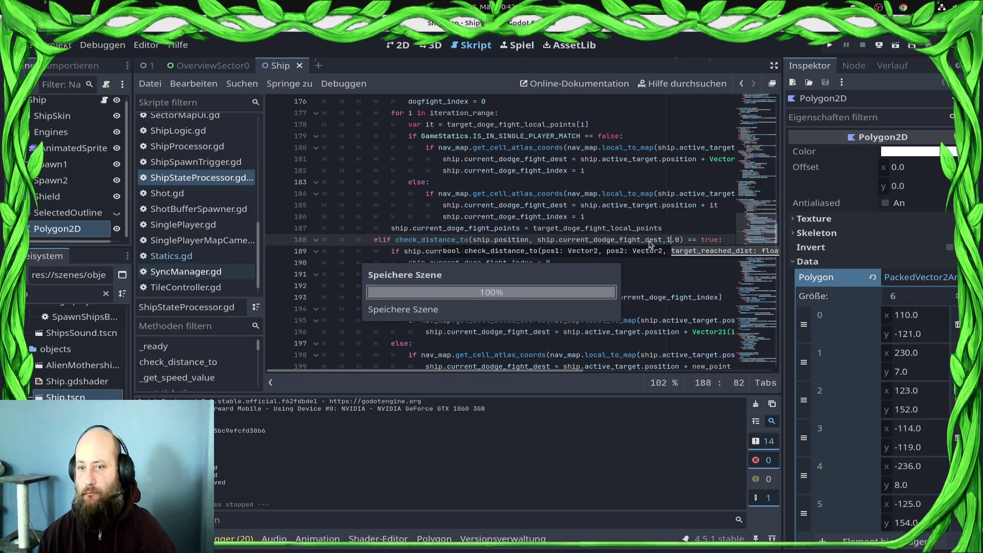
Set the temp_pos distance check on line 208 to 5, save, and launch the game
scroll(579, 302, "down", 4)
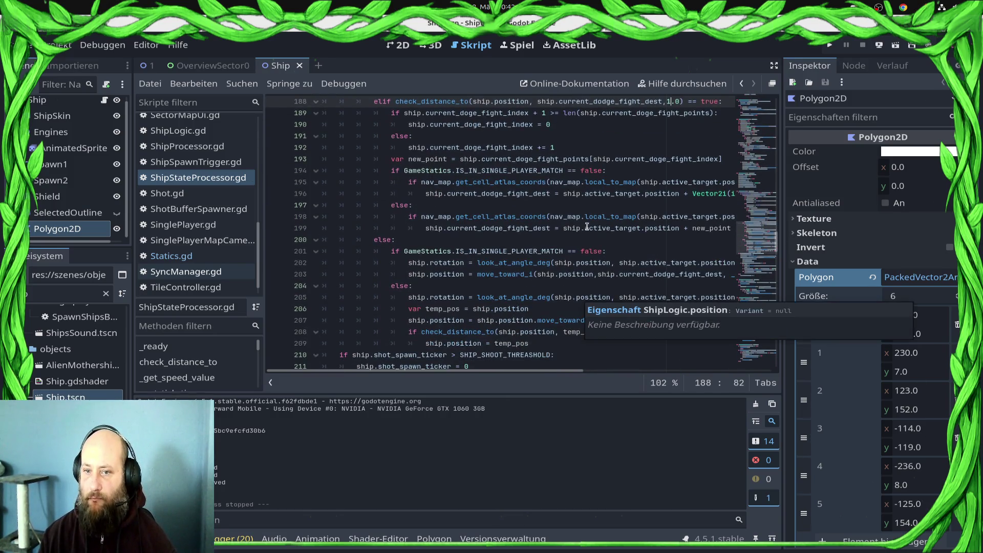
left_click(612, 331)
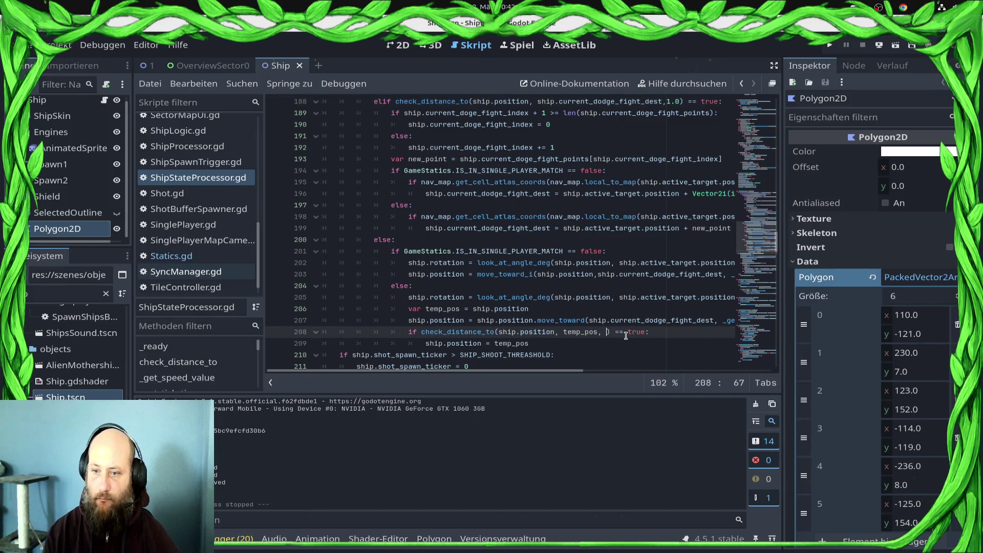
type("5")
key("ctrl+s")
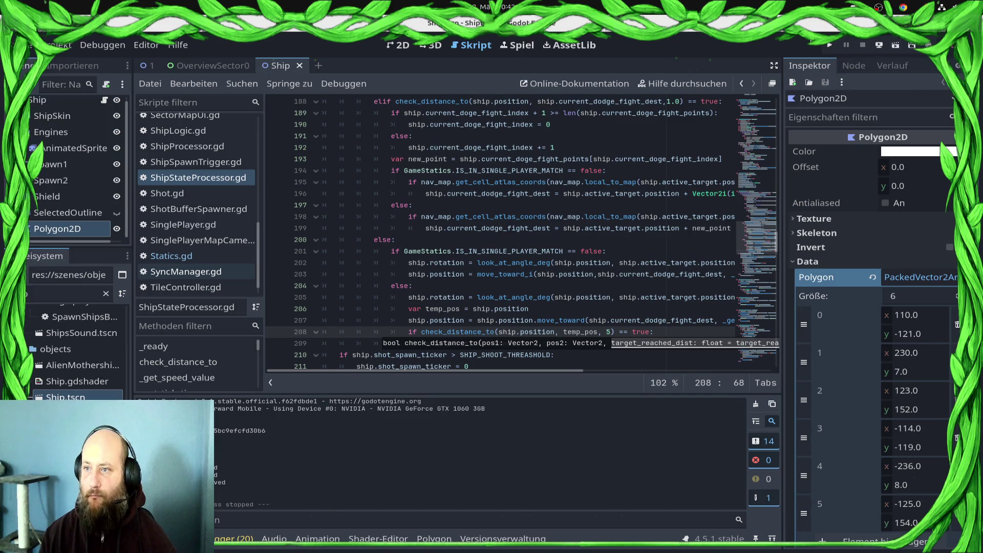
left_click(830, 46)
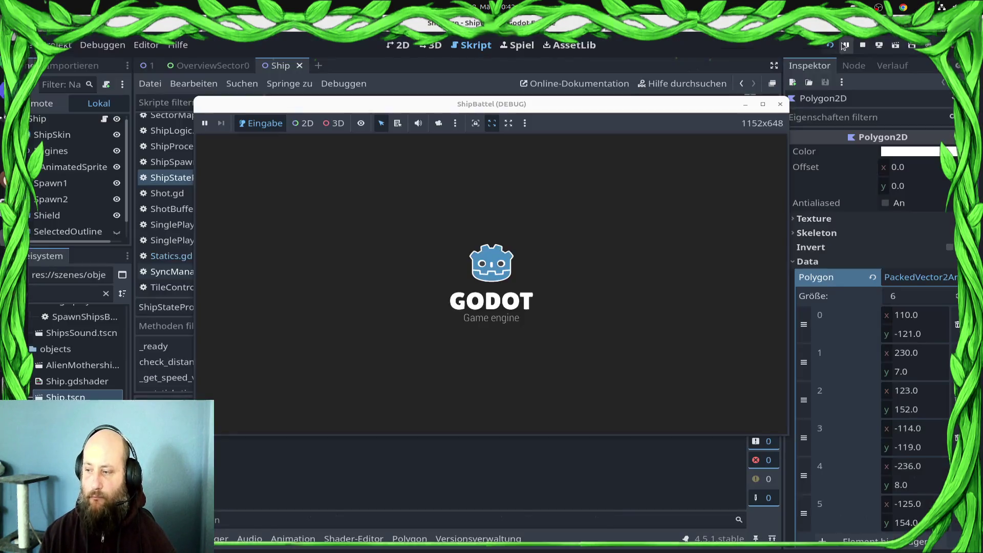
Relaunch the game, maximize its window, and accept the Draxal Homesector mission from the battle menu
left_click(781, 104)
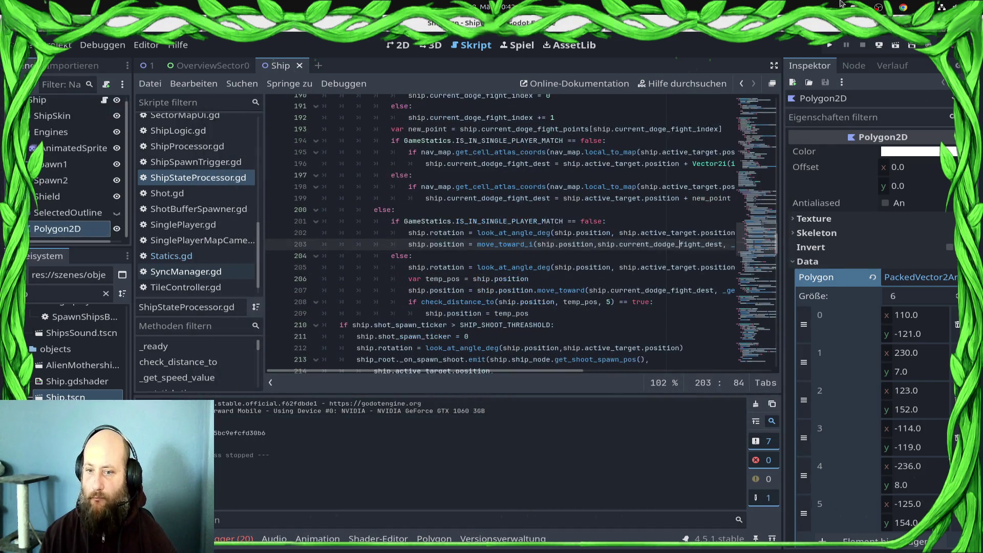
left_click(831, 46)
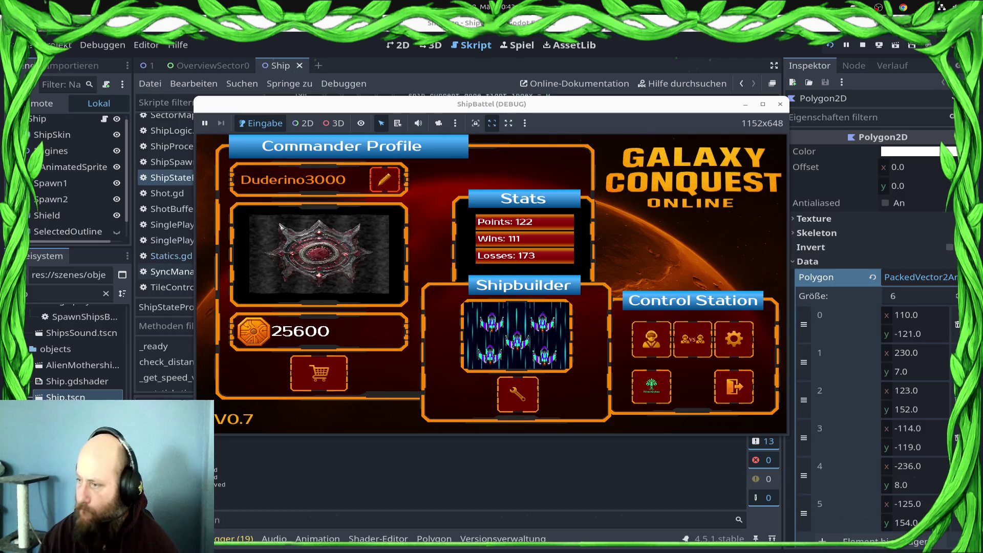
left_click(648, 356)
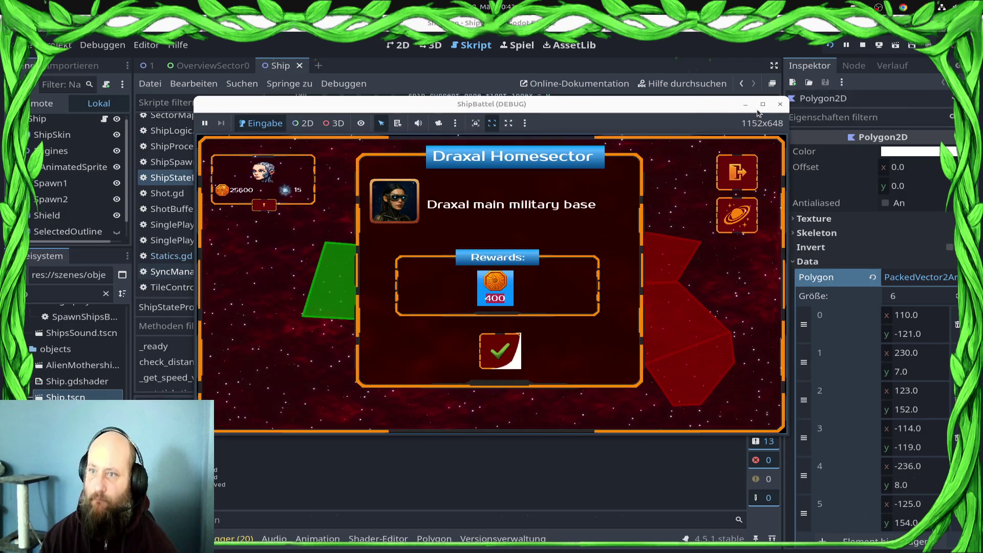
left_click(763, 105)
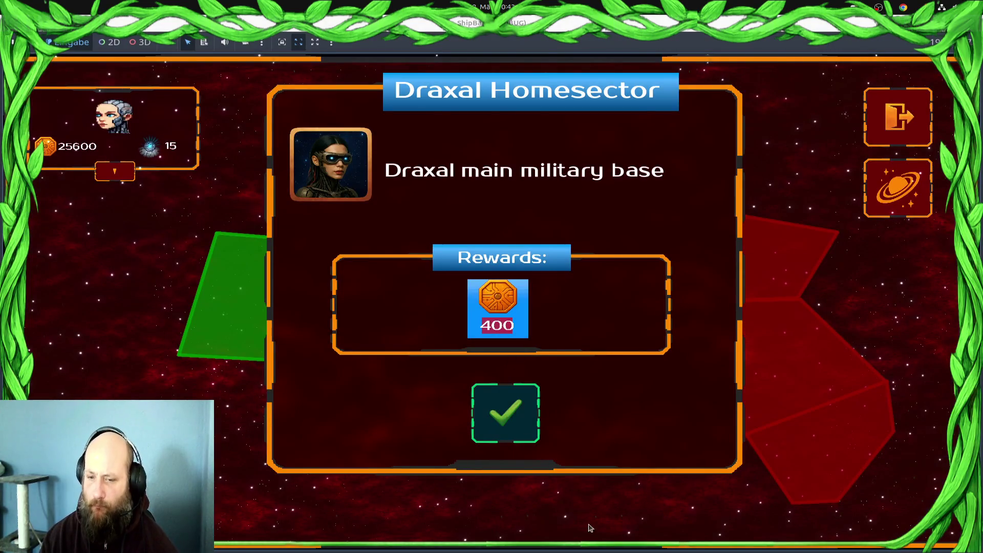
left_click(517, 327)
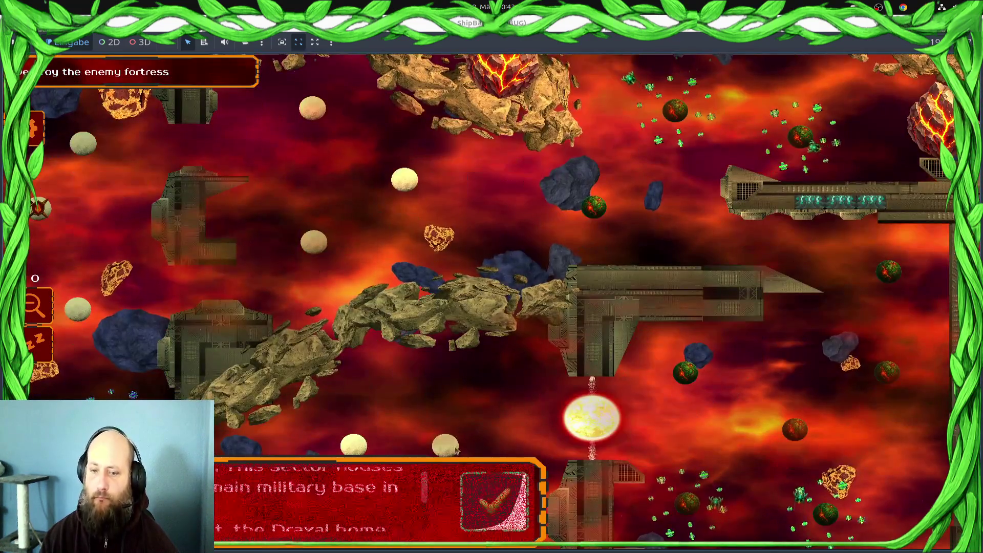
Start the battle and send the lower-left fleets toward the planets above
left_click(507, 500)
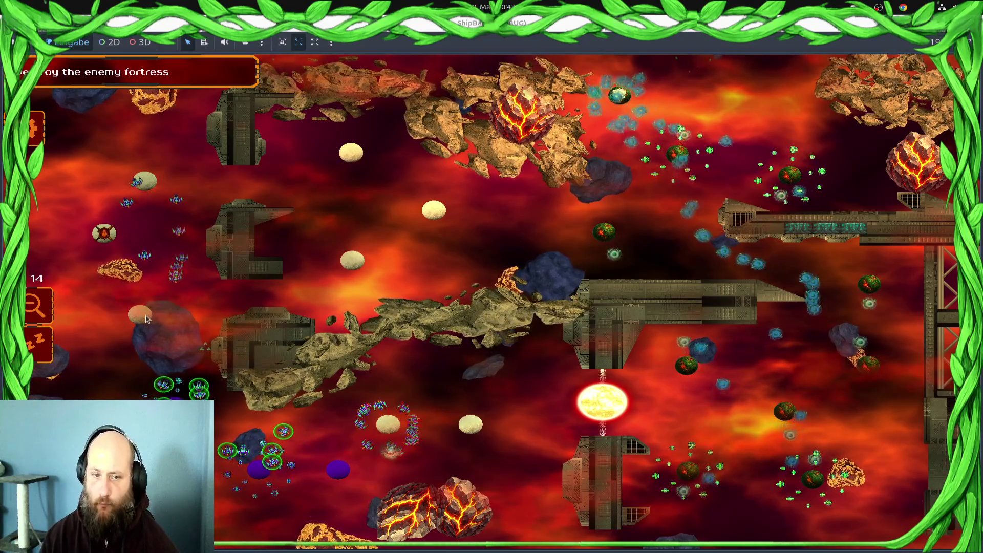
left_click_drag(430, 397, 309, 517)
left_click_drag(282, 479, 174, 381)
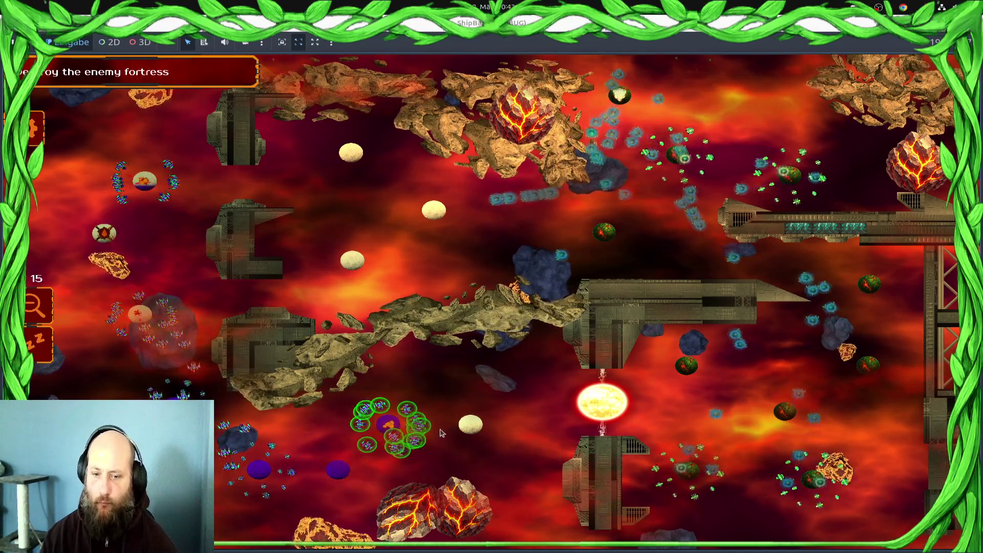
left_click(144, 277)
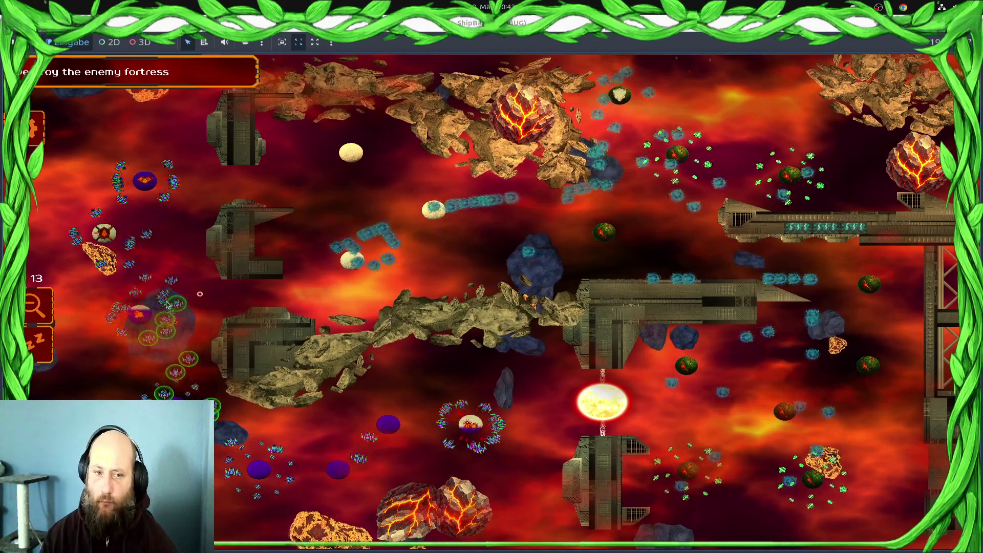
Send the lower-left ships to the purple planet and the left group toward the right-side targets
left_click(179, 311)
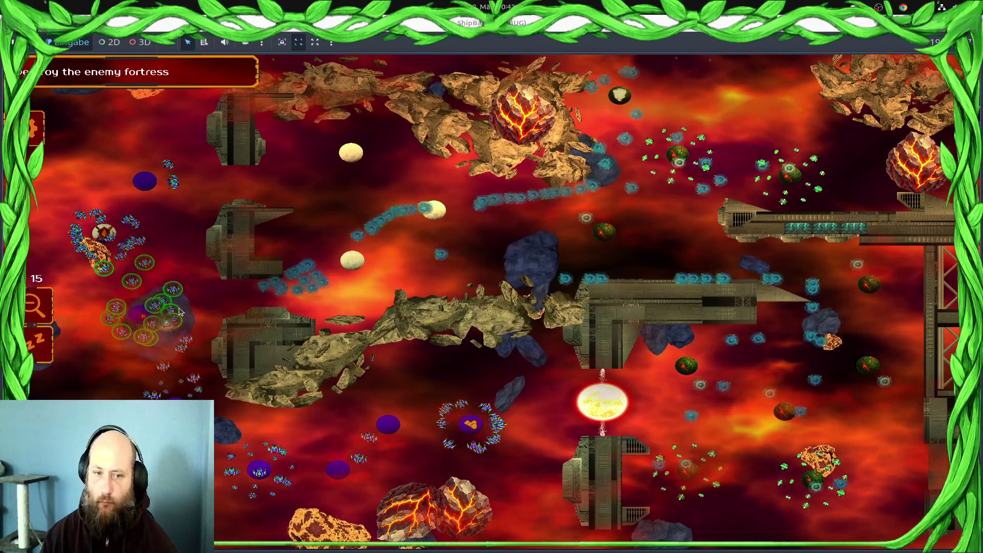
left_click(258, 468)
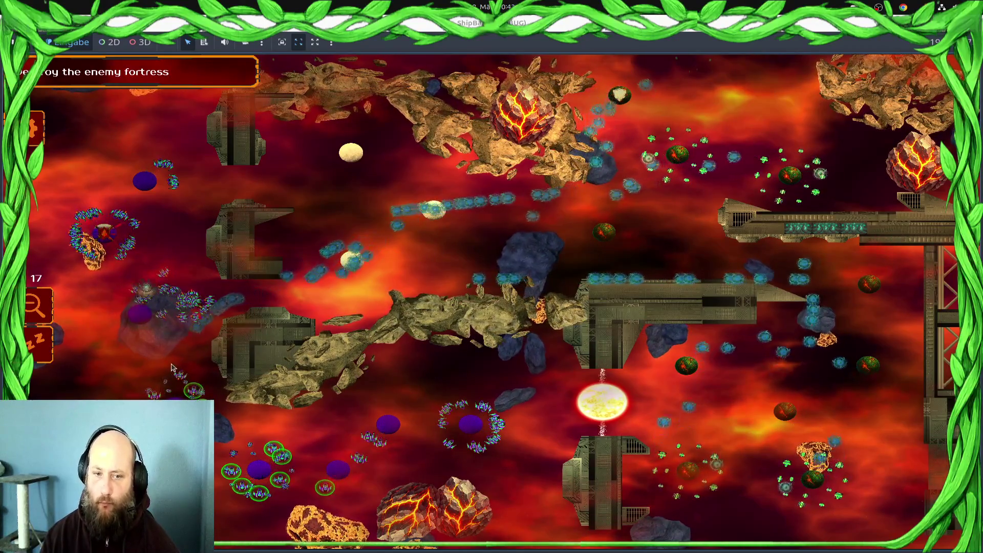
left_click(470, 424)
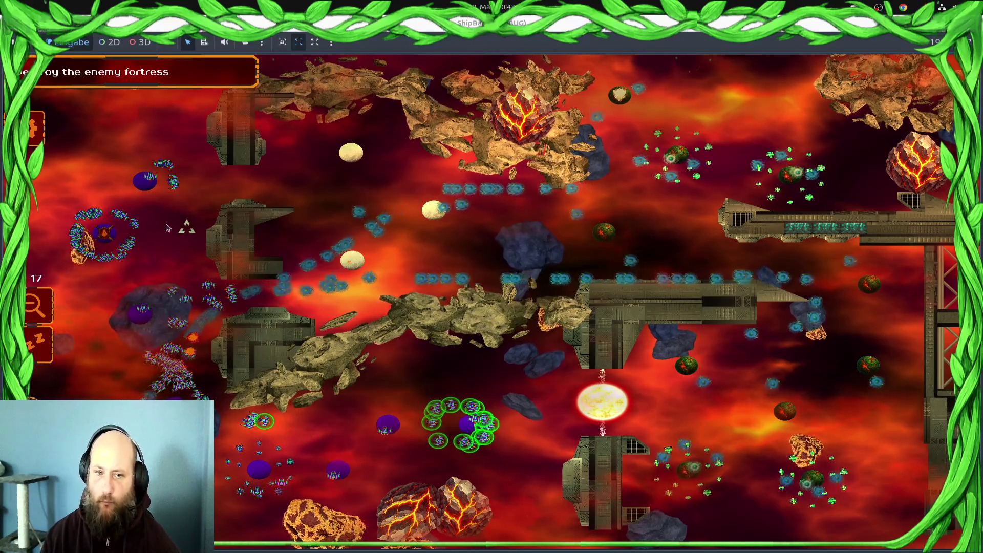
left_click(104, 232)
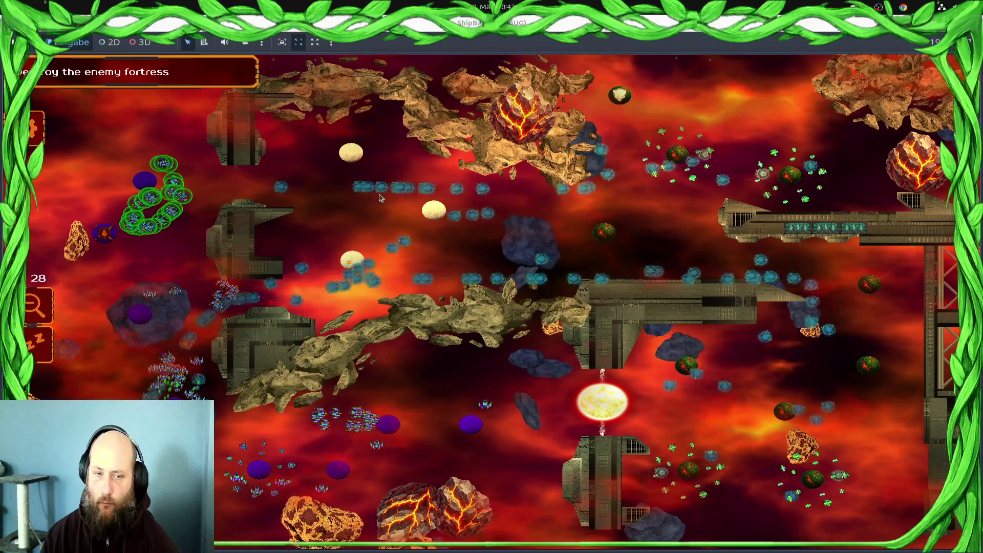
left_click(430, 175)
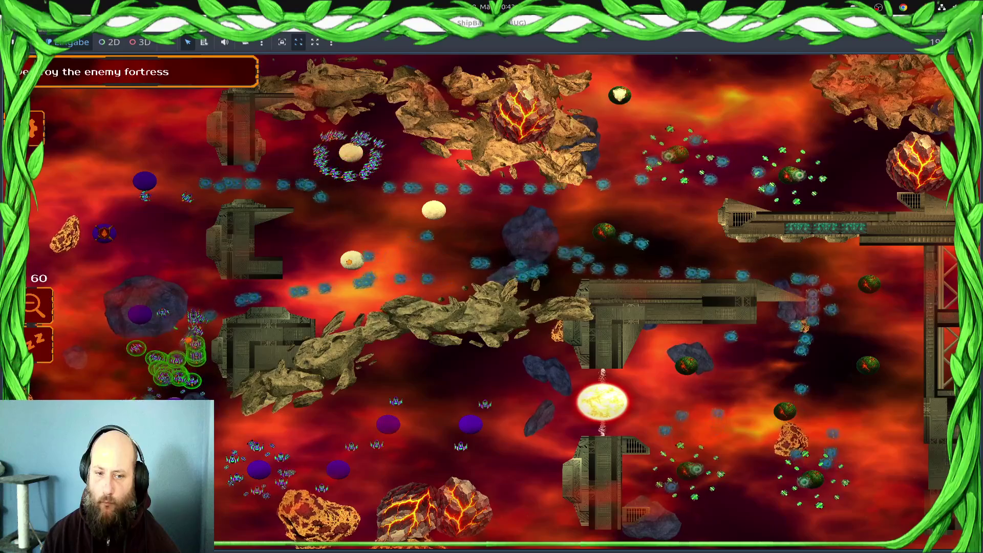
scroll(119, 223, "up", 3)
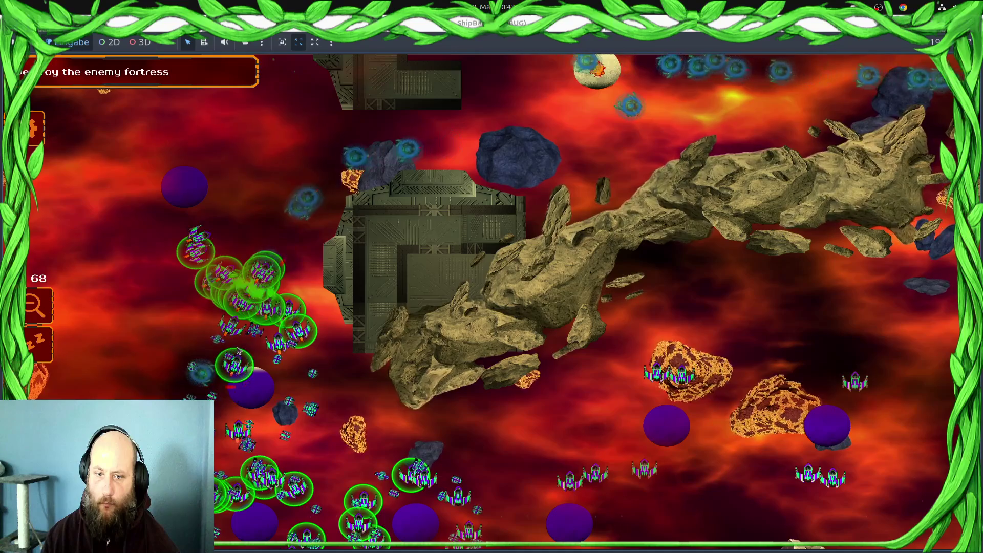
Select the upper ship clusters and order them to a point on the right
left_click(217, 301)
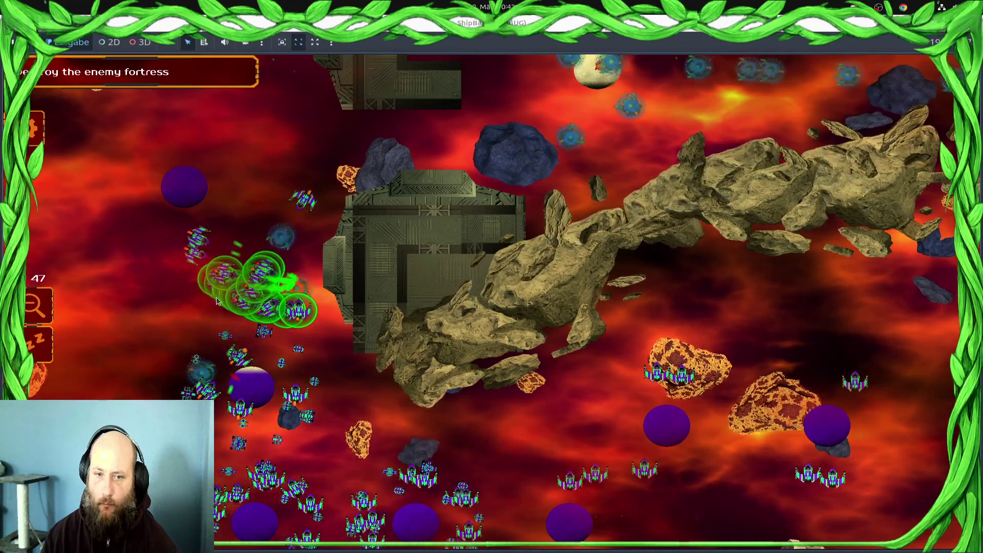
scroll(398, 385, "down", 3)
left_click_drag(264, 384, 358, 308)
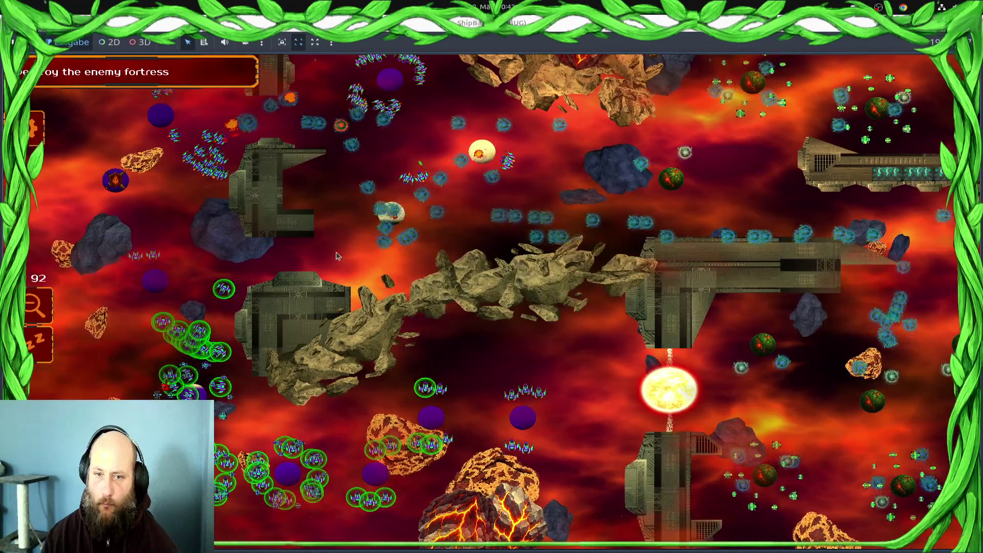
left_click_drag(321, 144, 315, 255)
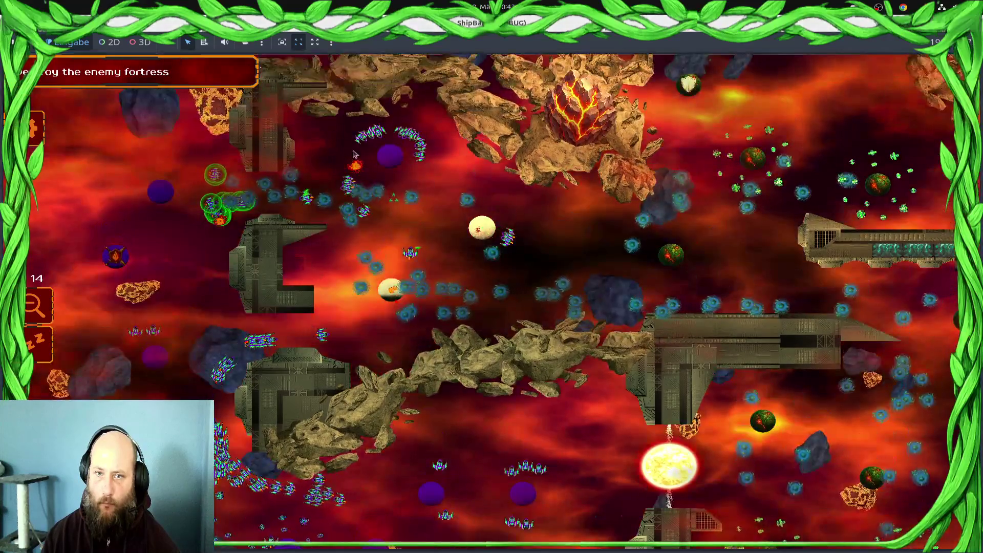
right_click(461, 227)
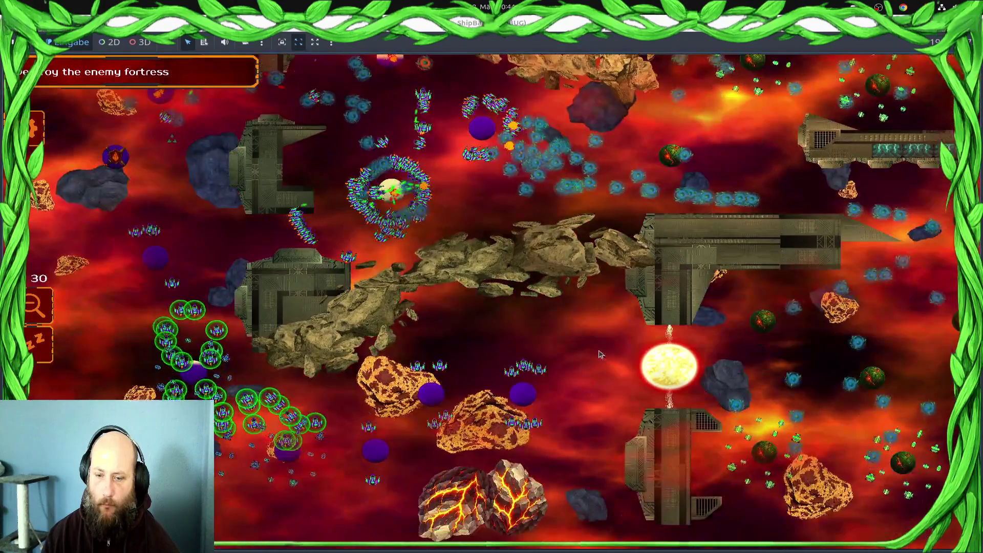
Send the eight left-side ships up-left, then select the central swarm of about 79 ships
left_click_drag(449, 427, 350, 478)
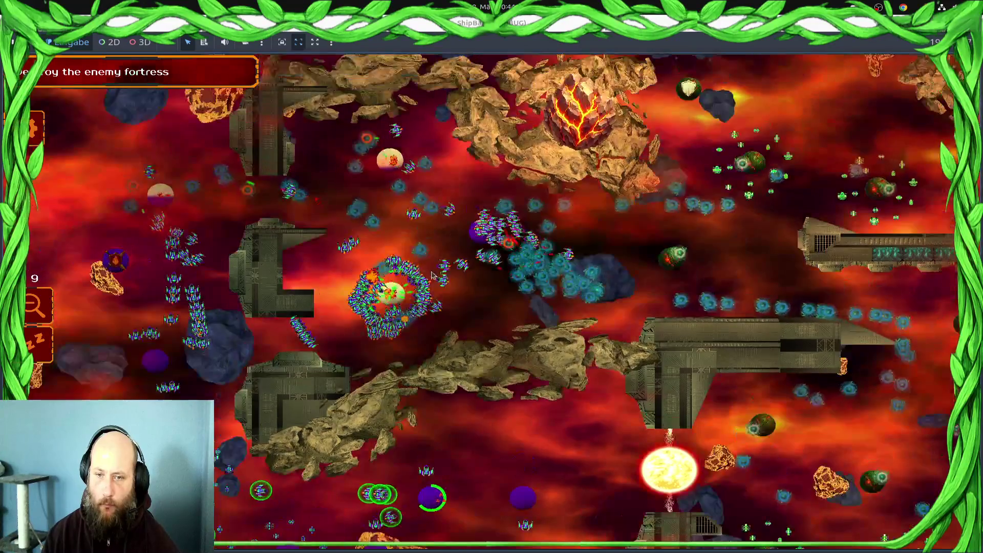
mouse_move(343, 309)
left_mouse_down()
mouse_move(440, 287)
mouse_move(406, 274)
left_mouse_up()
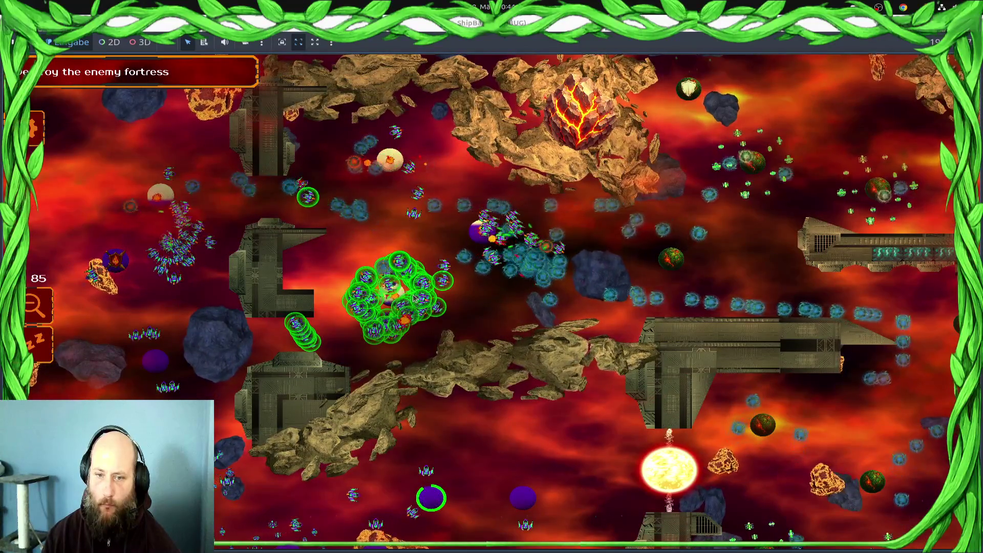
left_click_drag(98, 279, 181, 193)
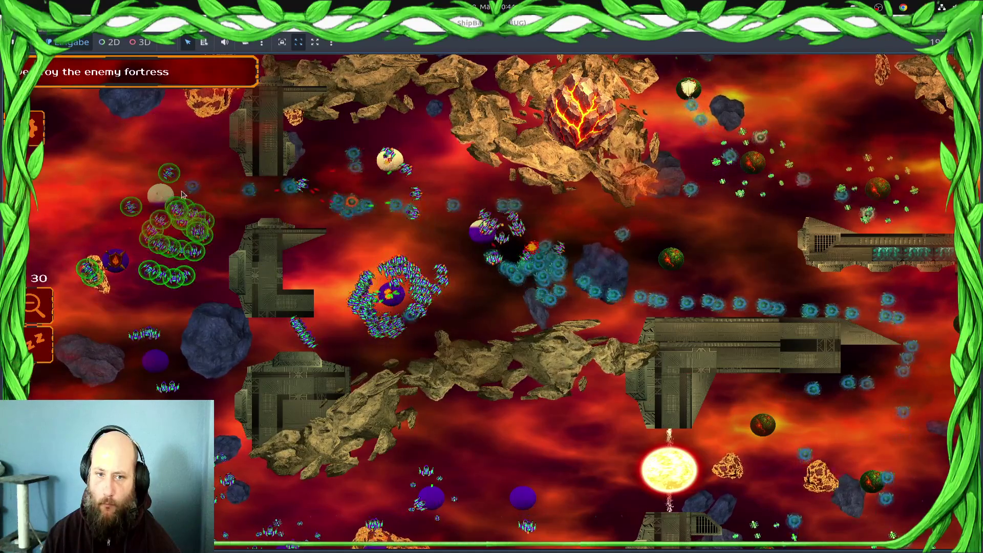
left_click_drag(559, 338, 558, 335)
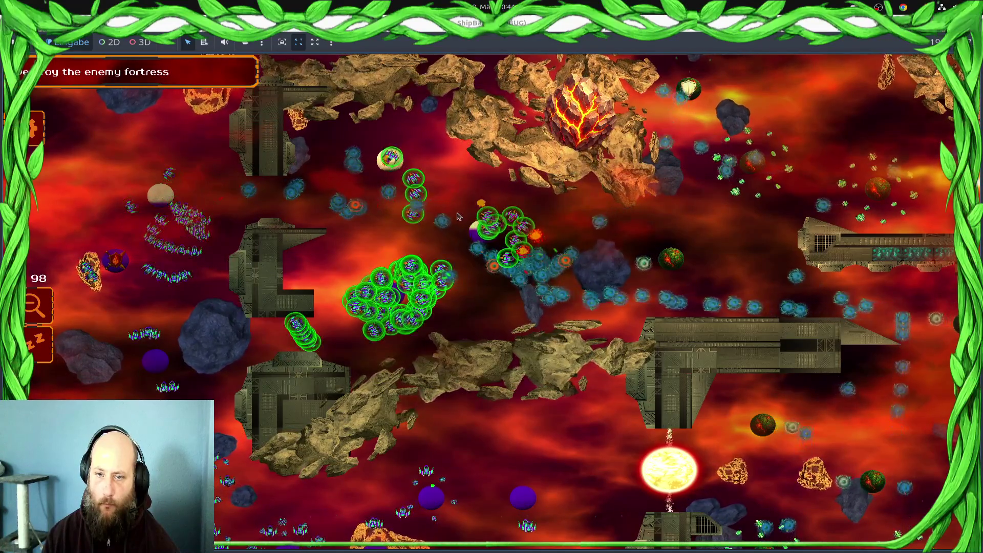
left_click_drag(97, 276, 211, 261)
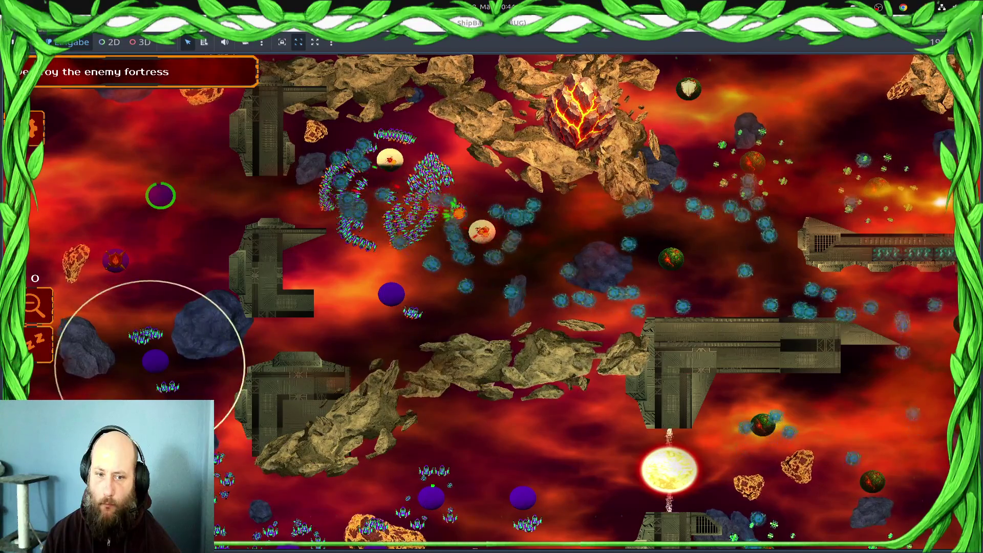
left_click_drag(150, 353, 147, 207)
right_click(147, 208)
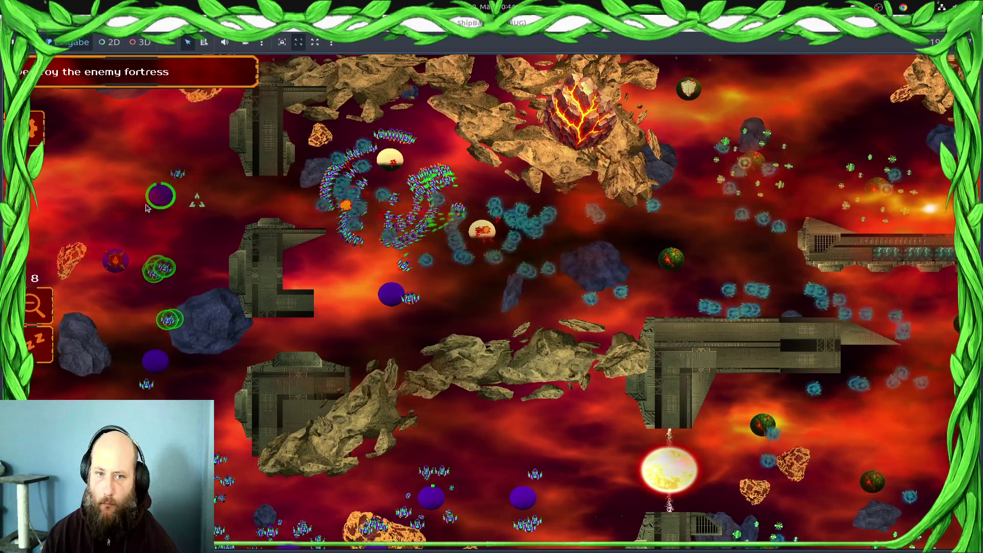
left_click_drag(136, 143, 389, 269)
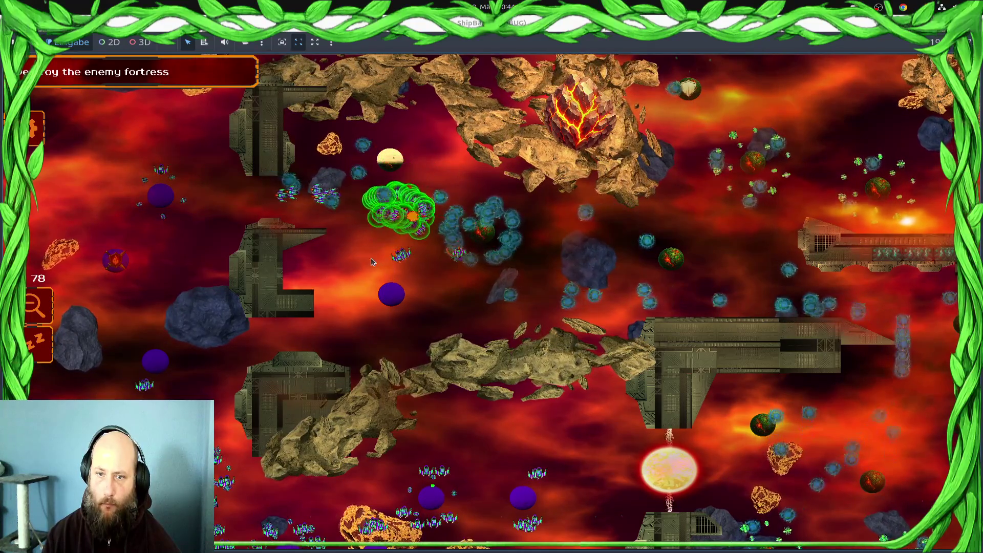
scroll(371, 261, "up", 3)
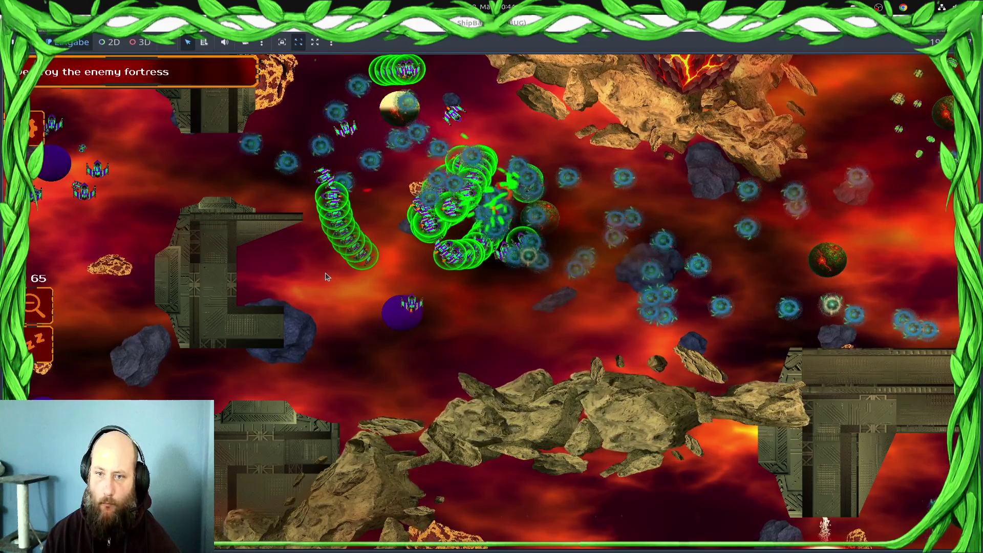
Stop the game and copy ship.current_dodge_fight_dest from line 207 of ShipStateProcessor.gd
key("F8")
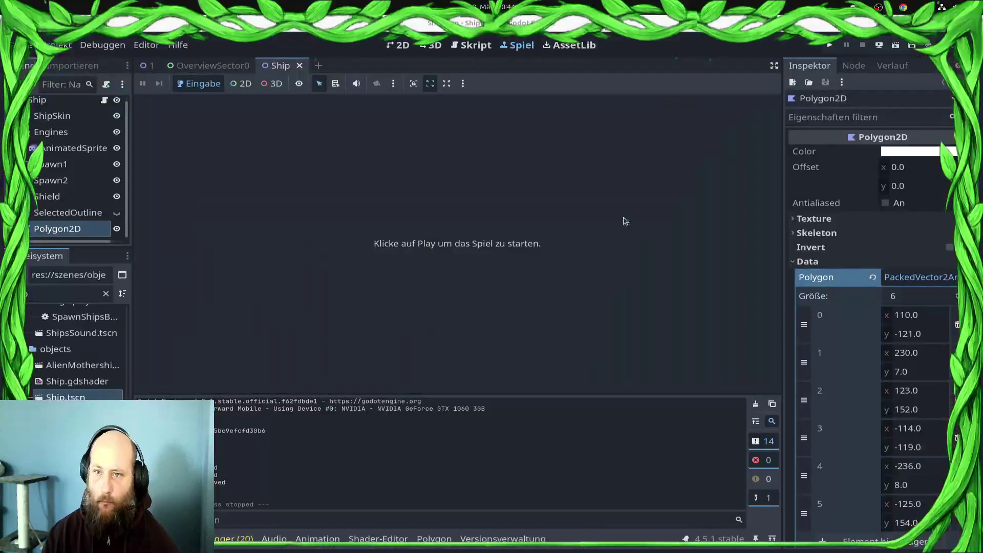
left_click(471, 45)
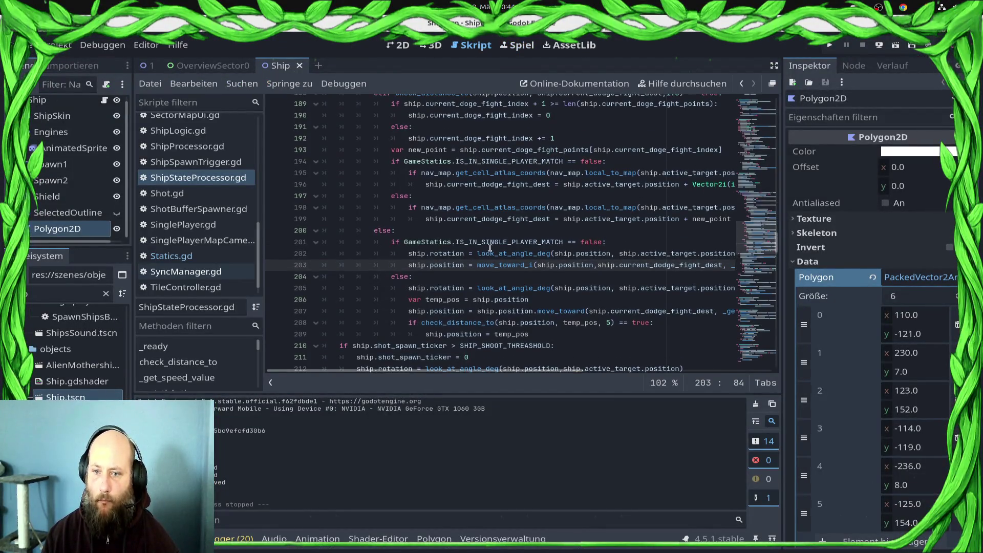
double_click(661, 313)
left_click(589, 311)
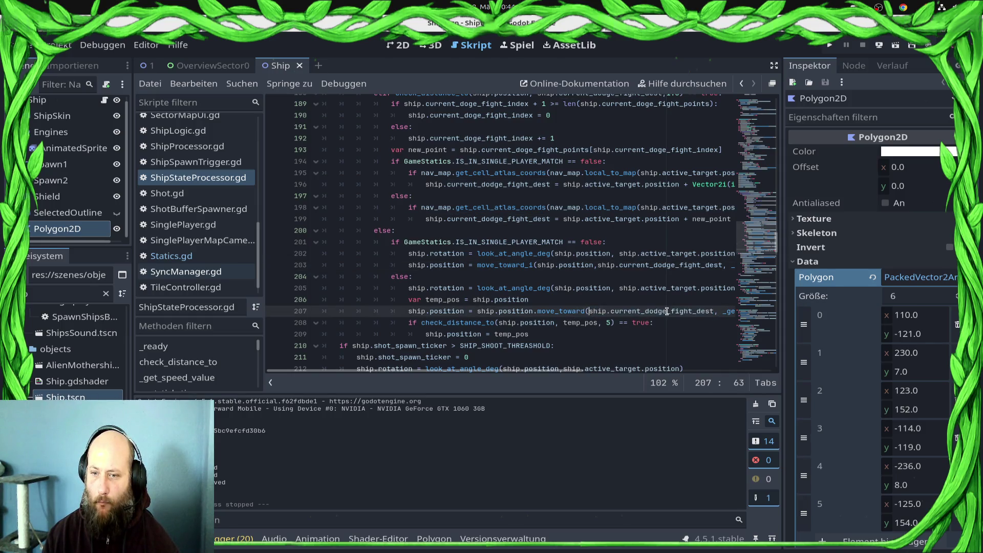
left_click(716, 310, "shift")
key("BackSpace")
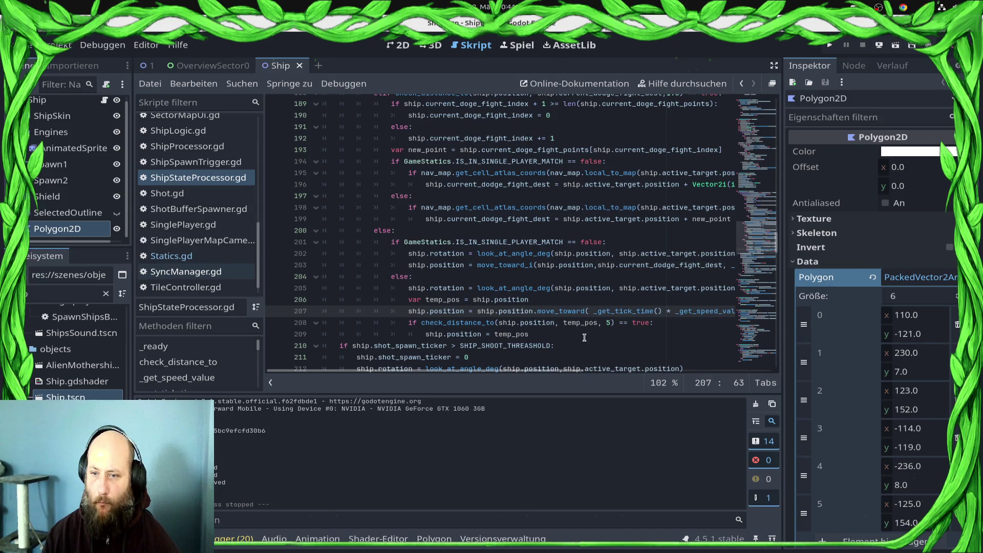
key("ctrl+z")
key("ctrl+c")
Replace temp_pos in line 208's distance check with ship.current_dodge_fight_dest
double_click(581, 323)
key("ctrl+v")
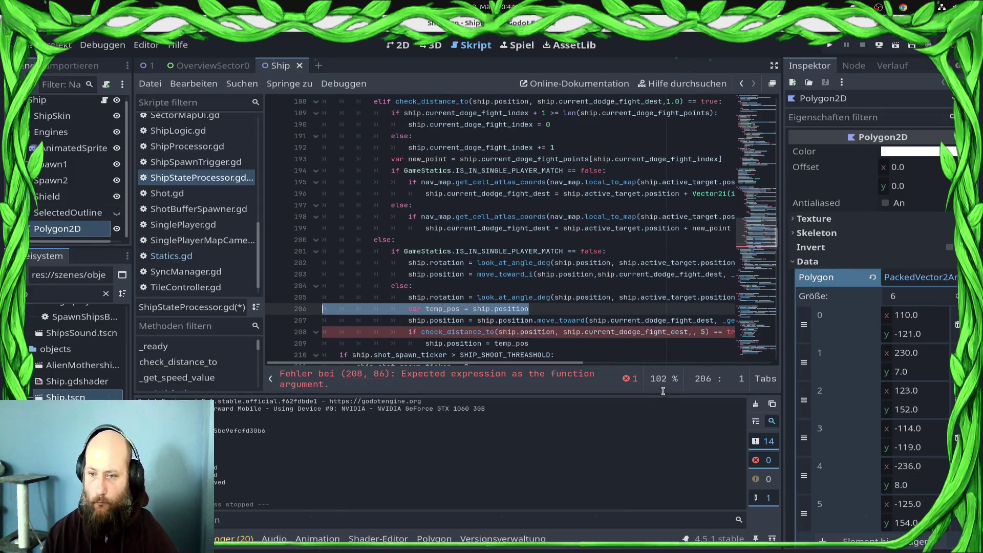
left_click(663, 320)
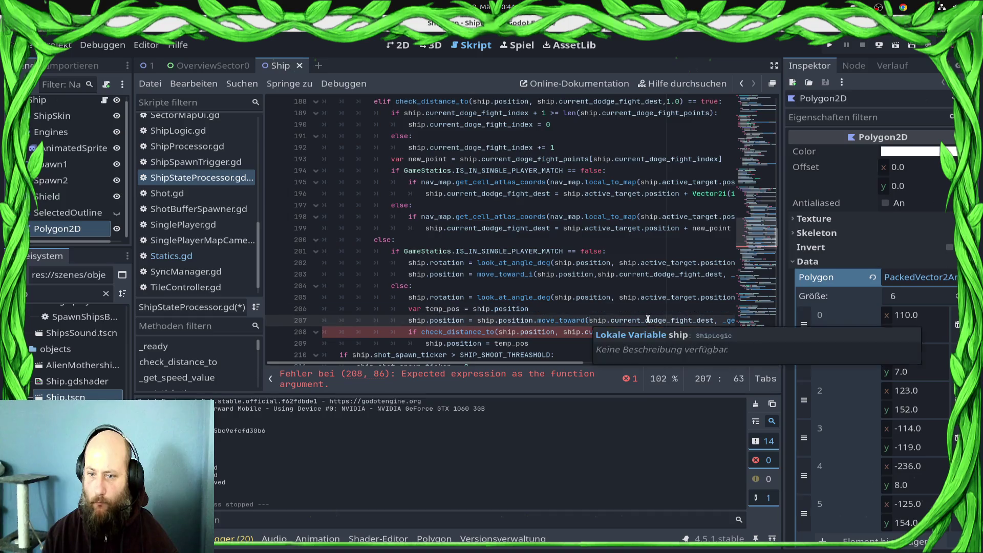
left_click(711, 322, "shift")
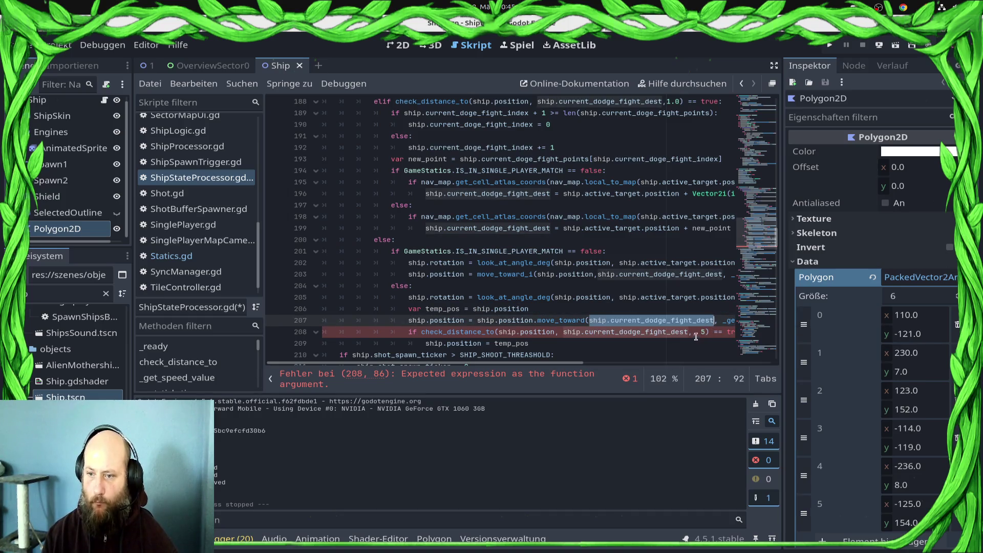
key("ctrl+c")
left_click(693, 331)
key("ctrl+v")
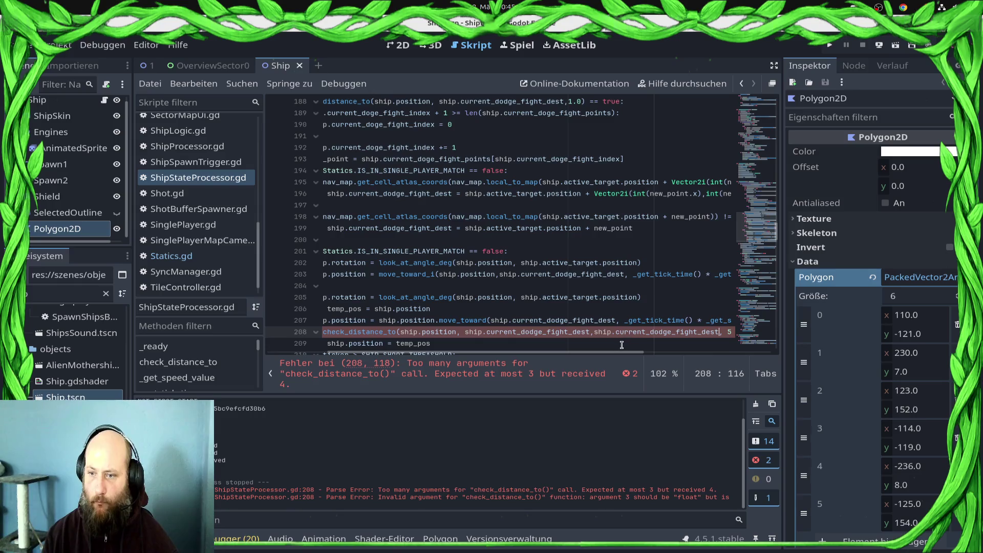
Finish line 208 so it checks ship.position against the destination within 1, and save the script
scroll(615, 318, "down", 2)
left_click(532, 251)
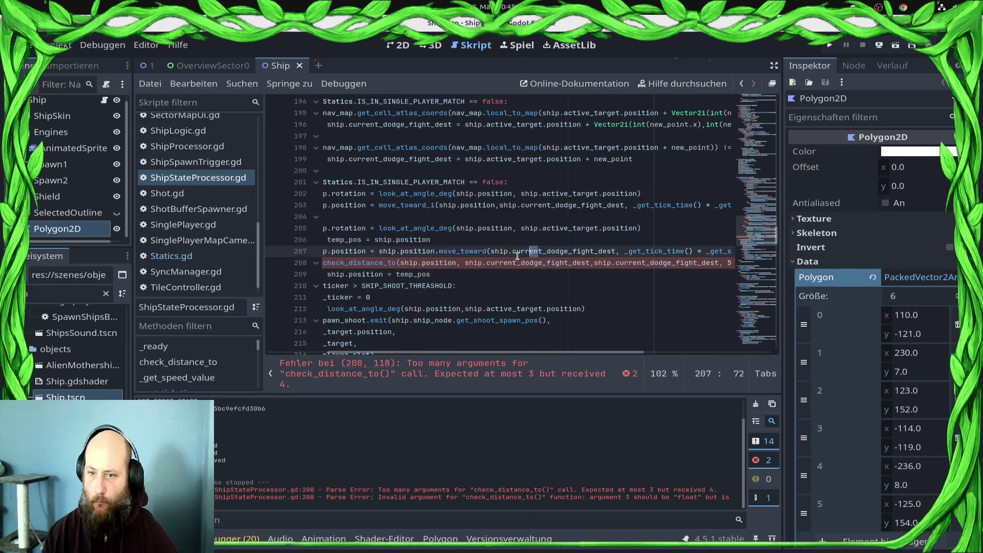
scroll(517, 255, "left", 3)
left_click(554, 264)
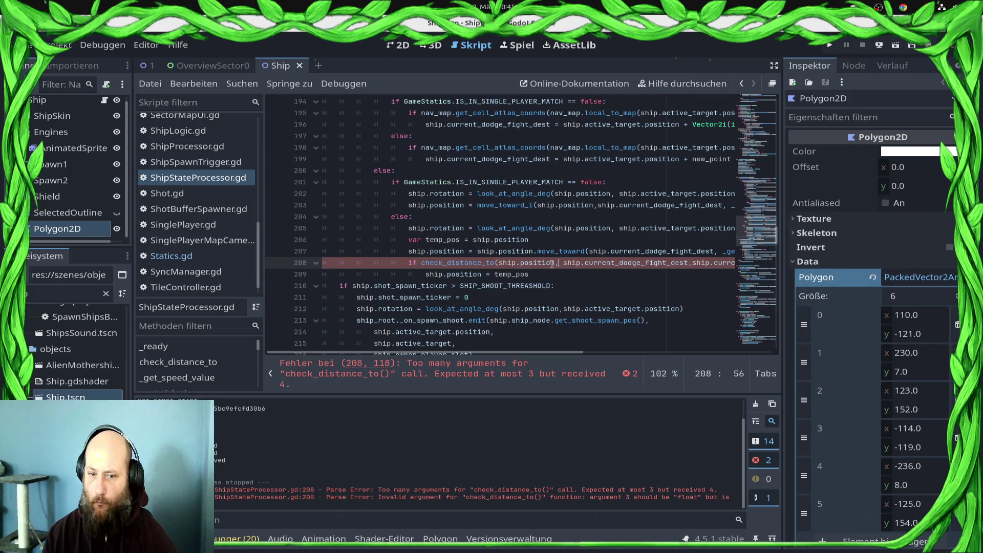
key("End")
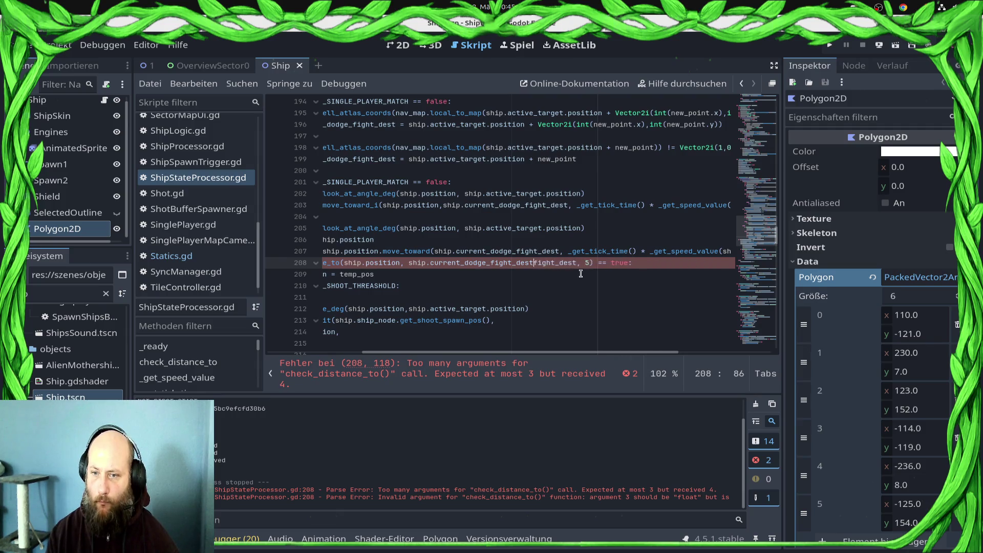
key("Home")
key("Home")
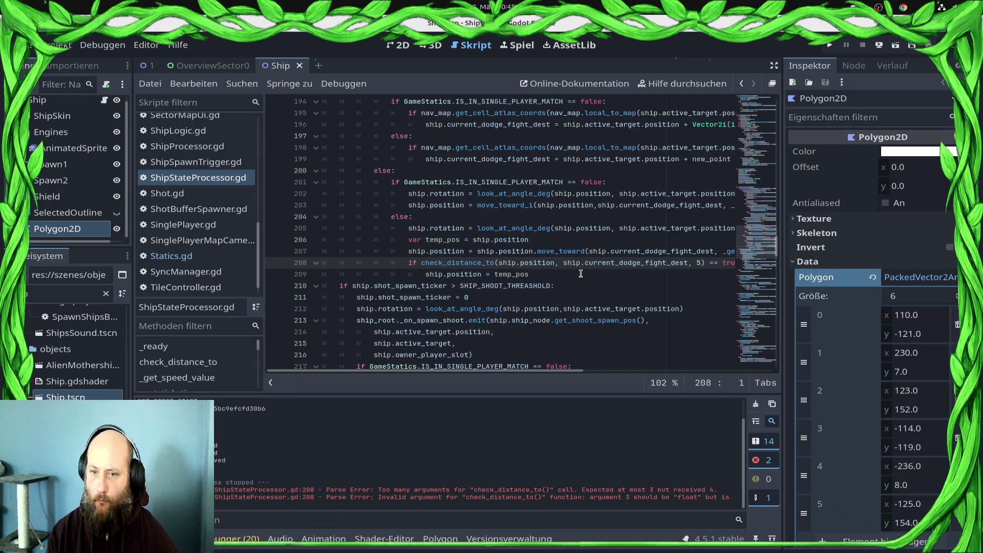
key("Up")
key("Up")
key("Down")
key("Down")
key("Down")
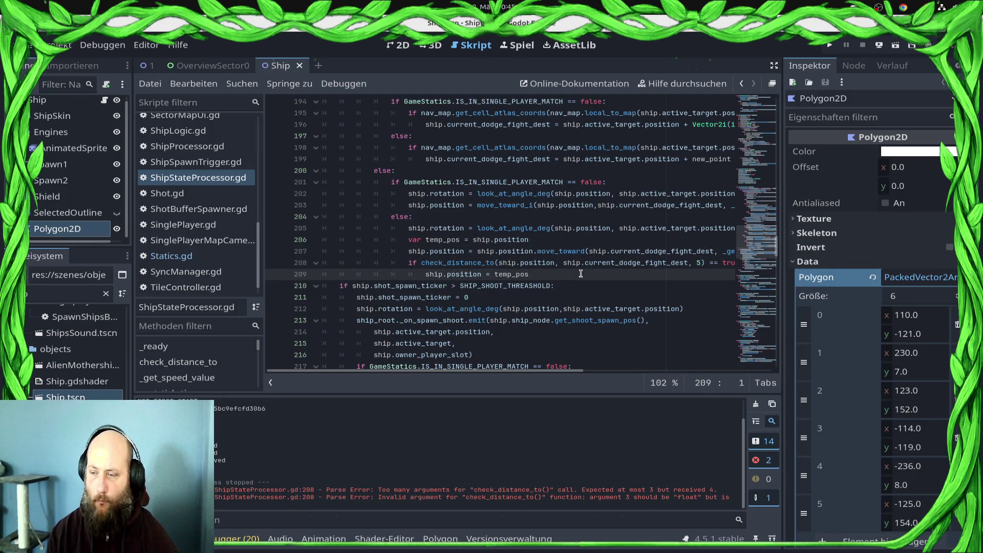
key("Up")
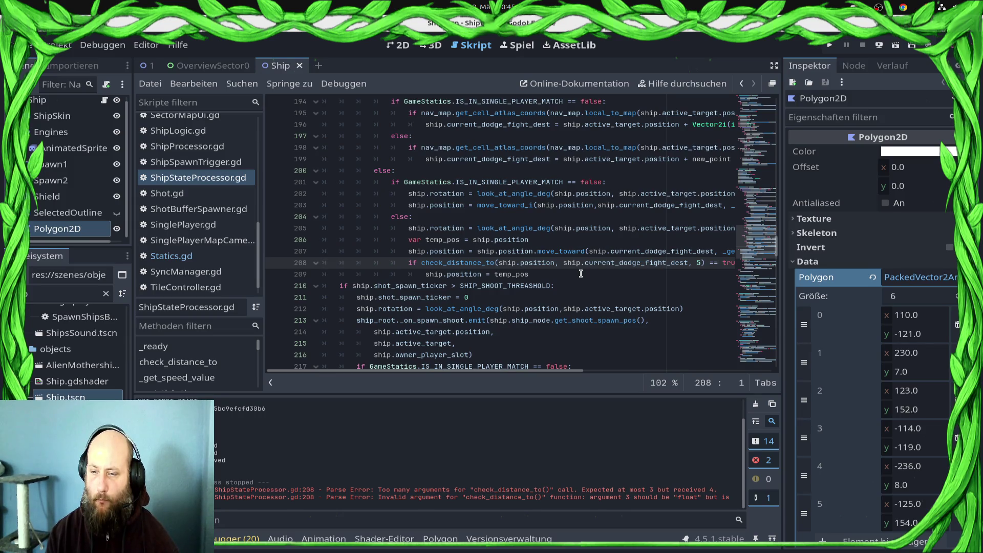
key("End")
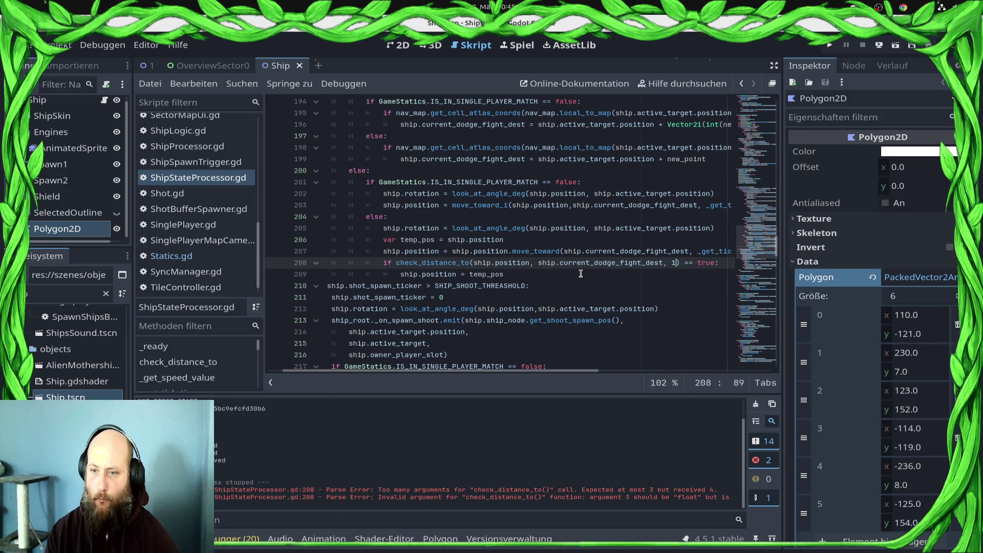
key("ctrl+s")
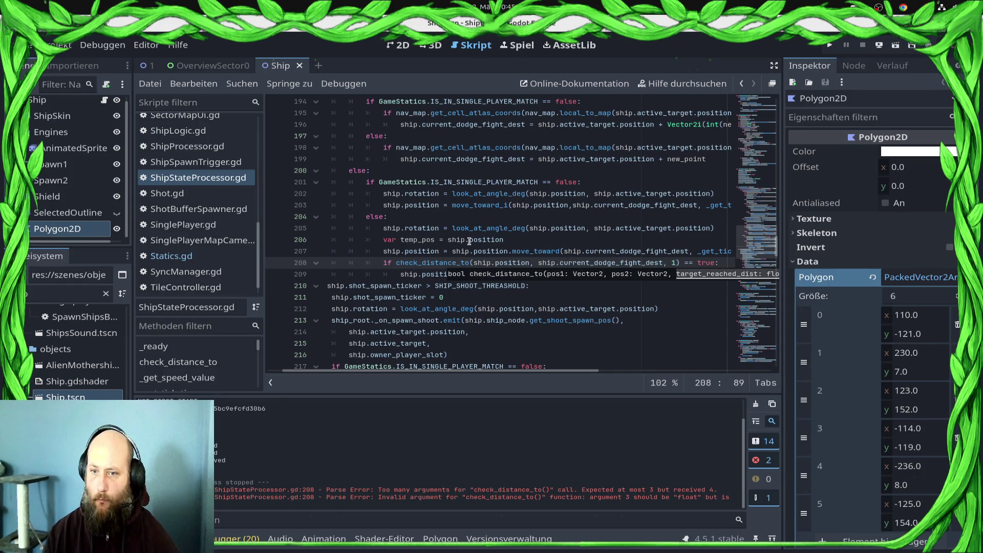
double_click(415, 241)
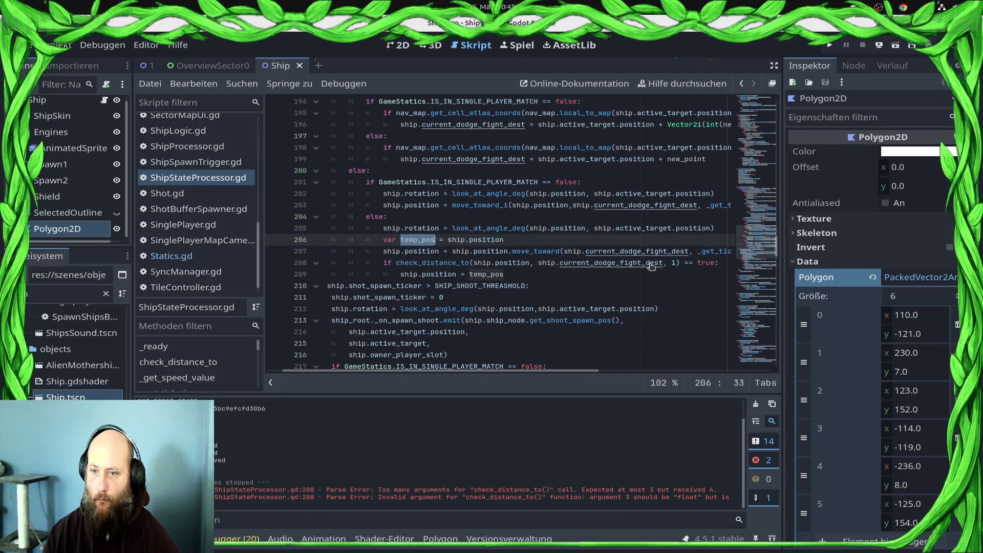
Paste temp_pos back as the target of line 208's distance check
left_click(536, 262)
left_click(662, 264, "shift")
type("temp_po")
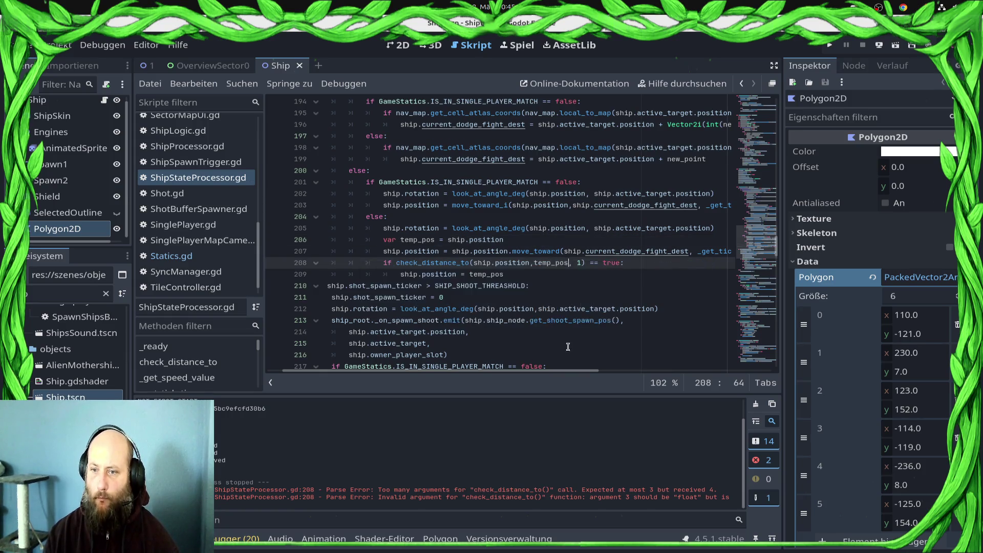
key("ctrl+v")
key("Down")
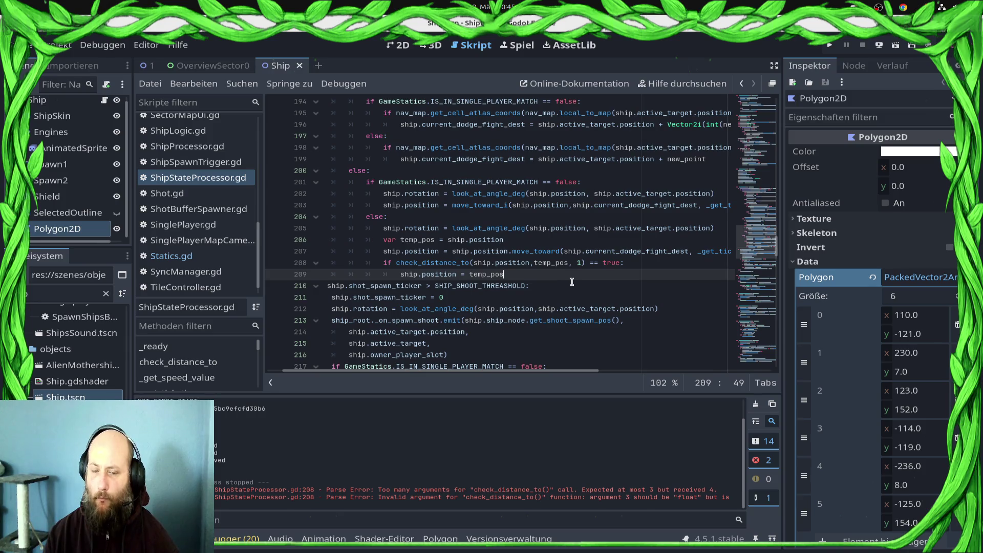
scroll(571, 282, "up", 2)
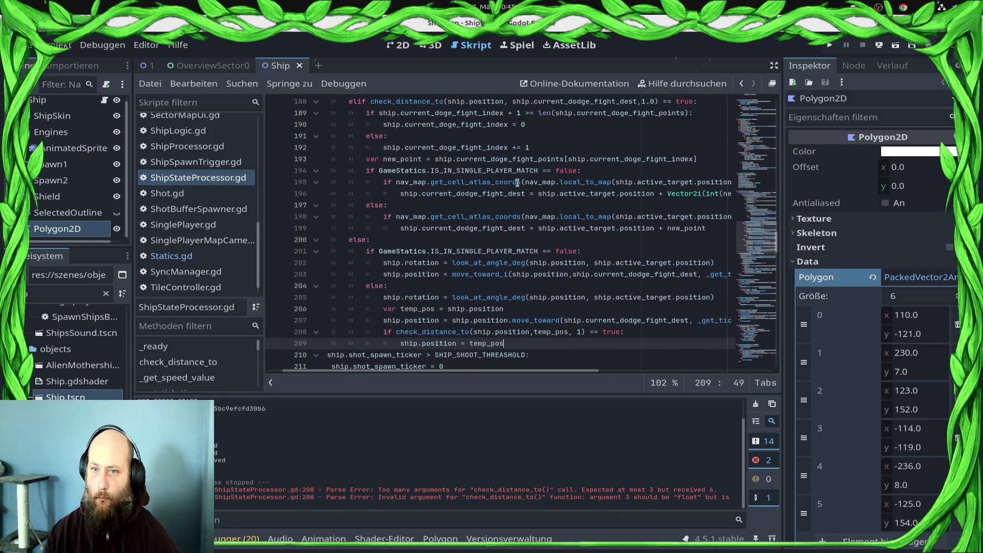
left_click_drag(538, 142, 346, 112)
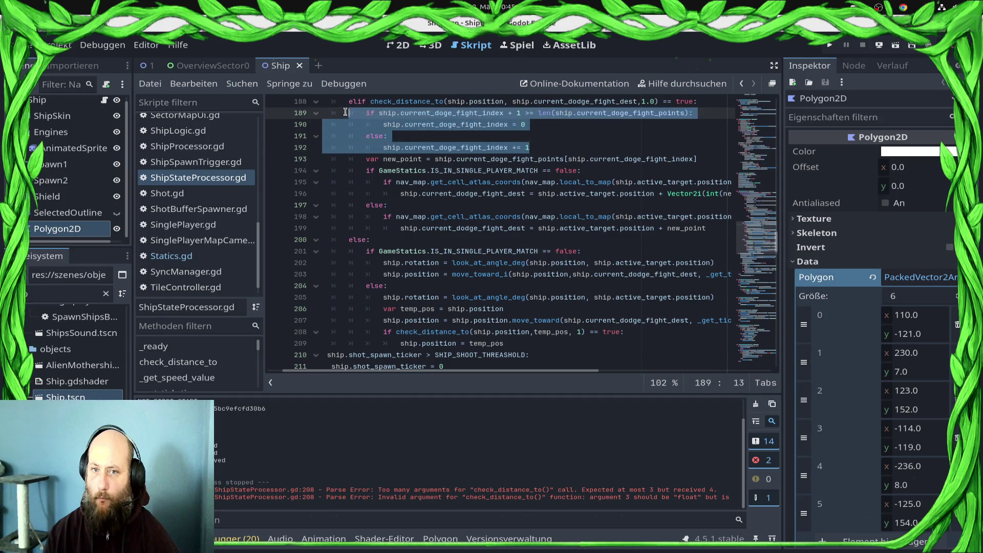
scroll(465, 278, "down", 1)
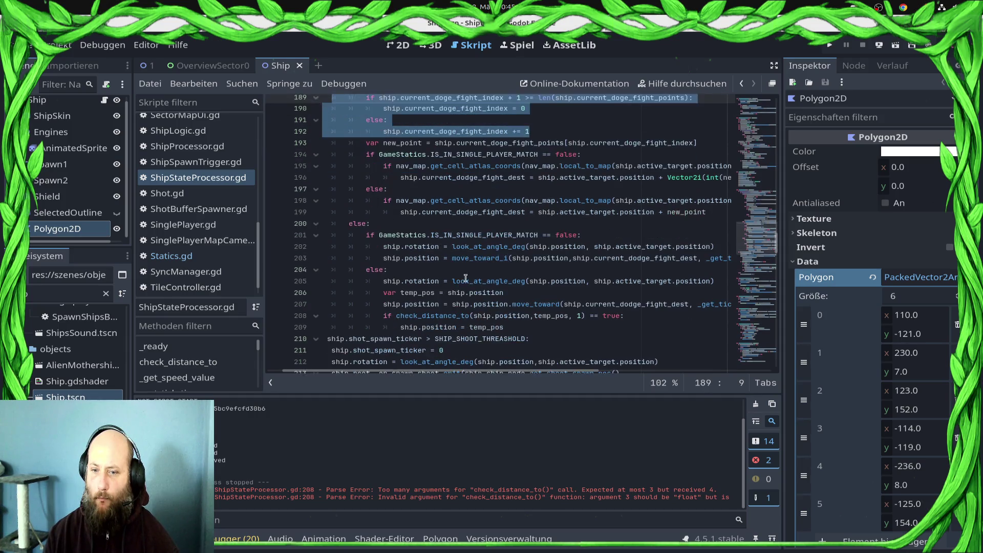
left_click(507, 325)
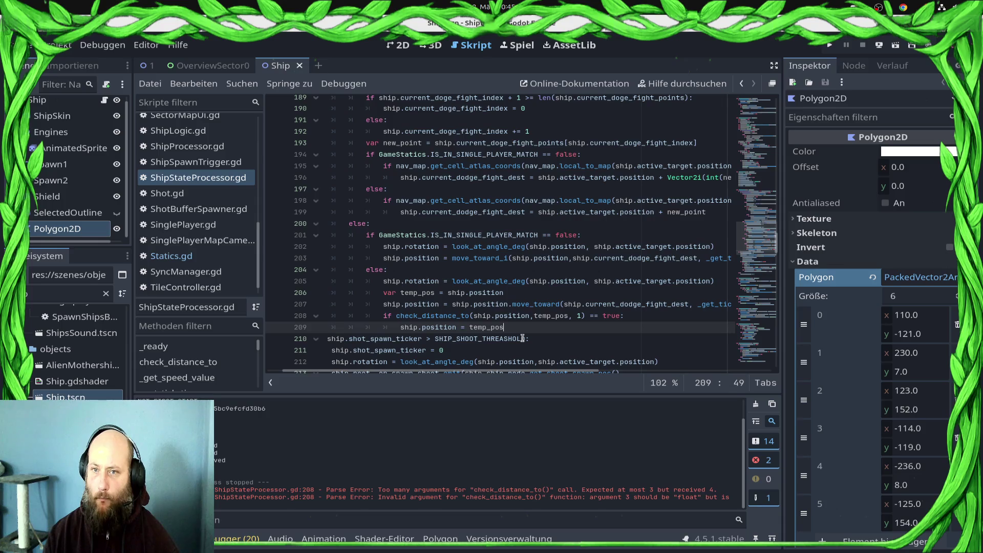
Raise line 188's dodge-destination reach distance from 1.0 to 2.0 and run the game with F5
scroll(550, 251, "up", 3)
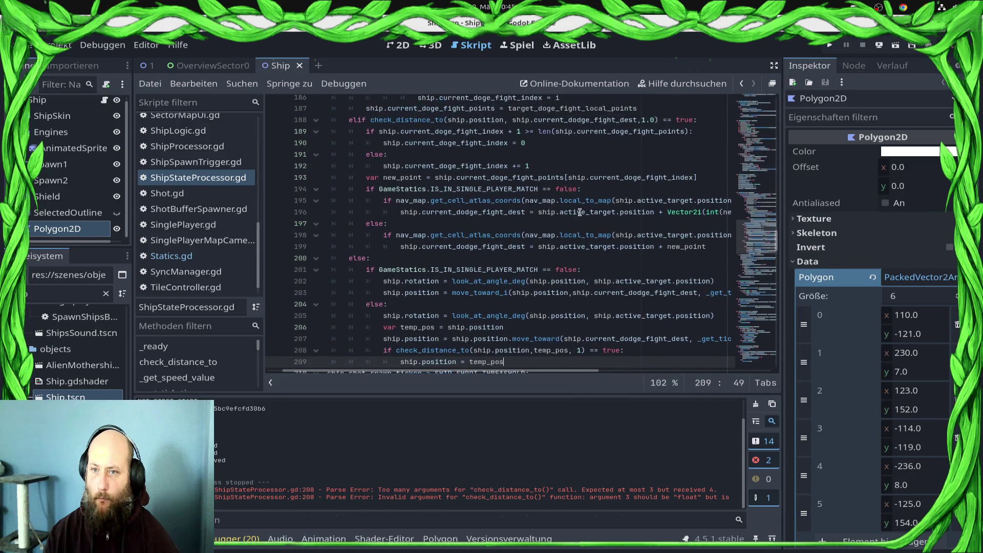
scroll(580, 212, "up", 2)
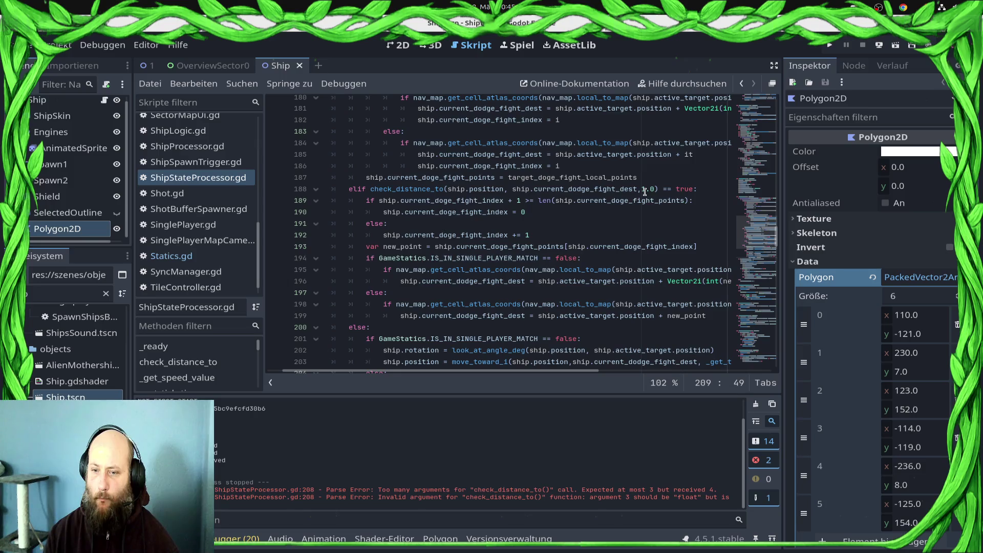
scroll(644, 191, "down", 3)
left_click(586, 315)
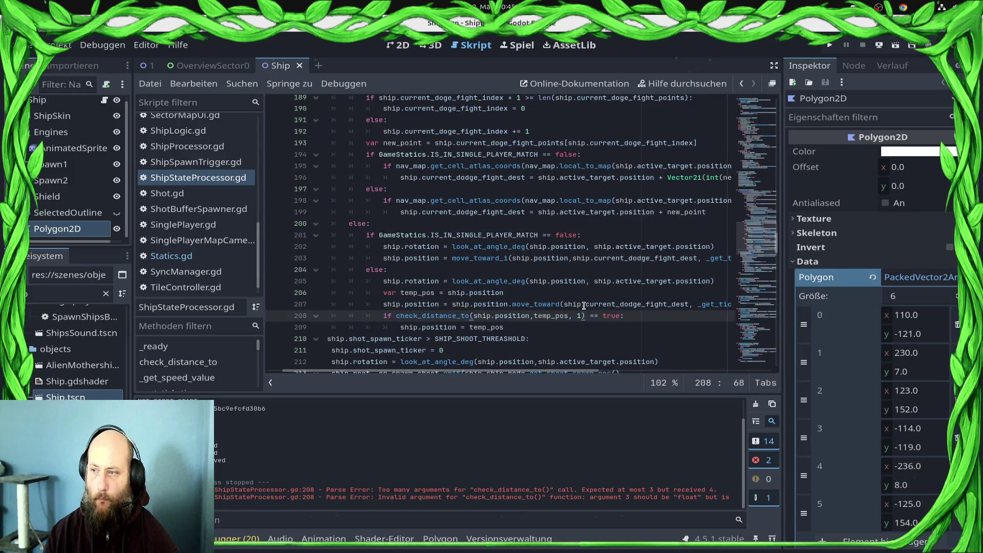
scroll(587, 210, "up", 3)
left_click(645, 192)
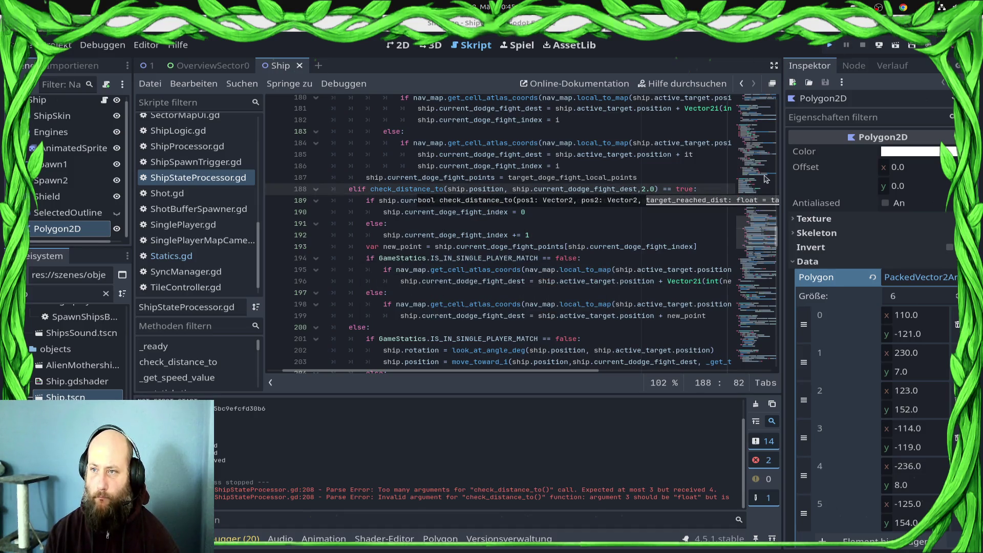
key("F5")
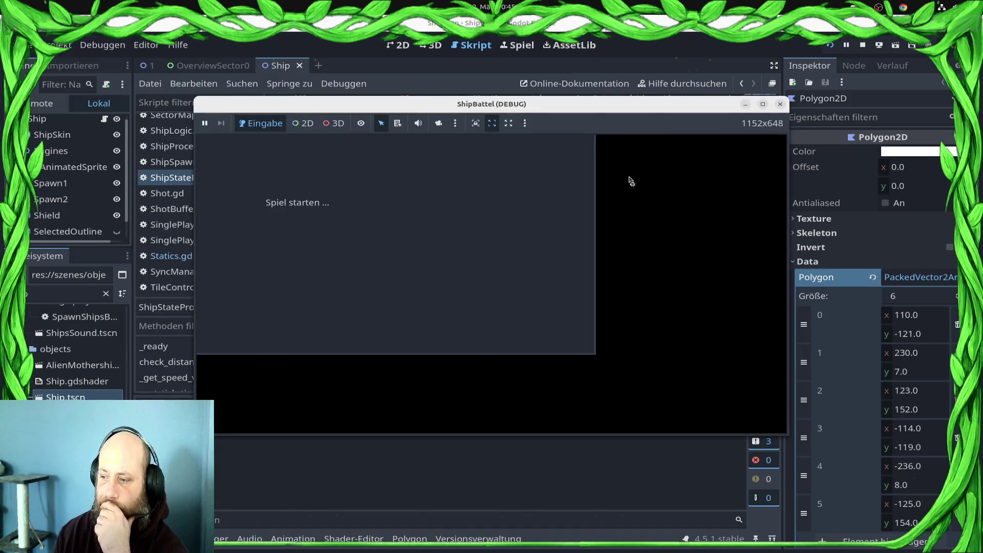
Maximize the debug window and launch the Draxal Homesector mission from the galaxy map's green sector
left_click(764, 105)
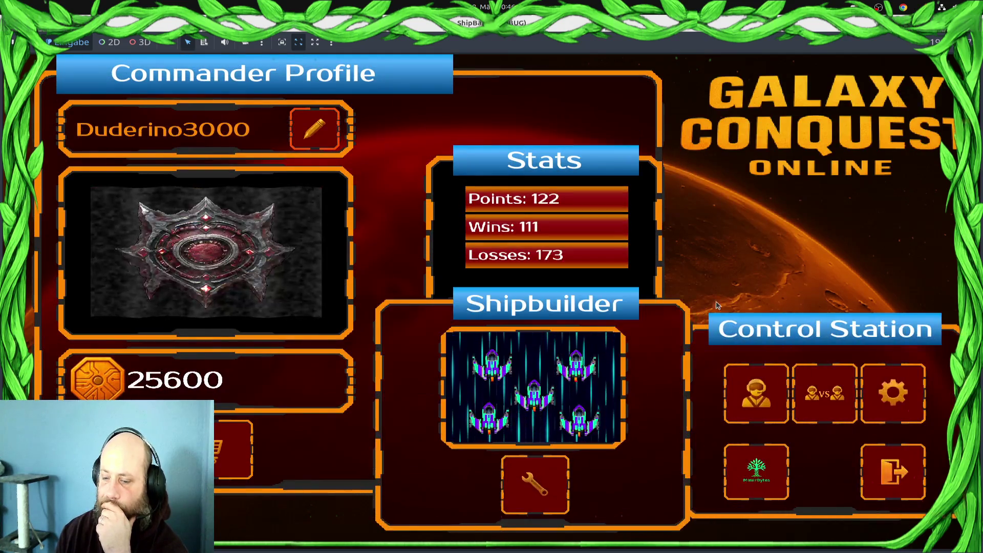
left_click(737, 404)
left_click(282, 334)
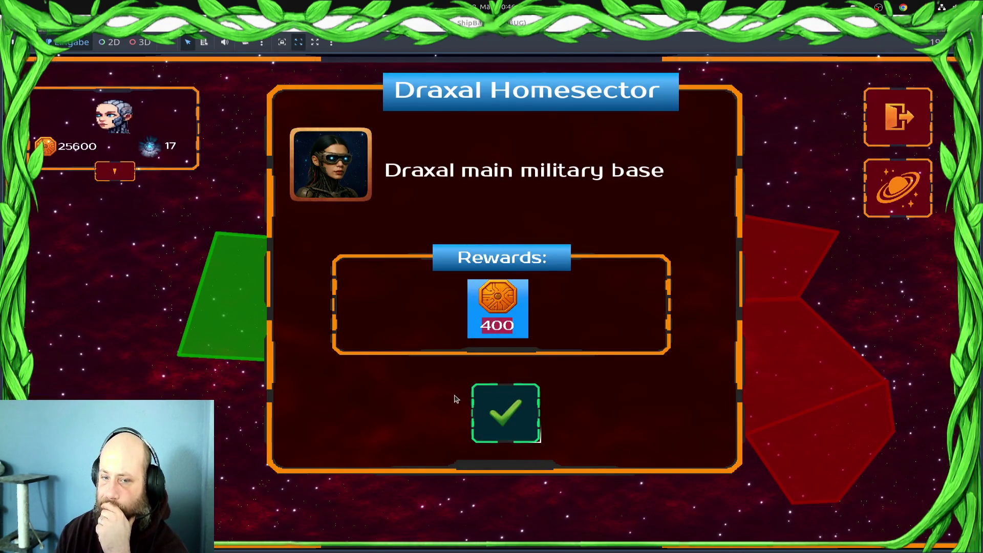
left_click(505, 412)
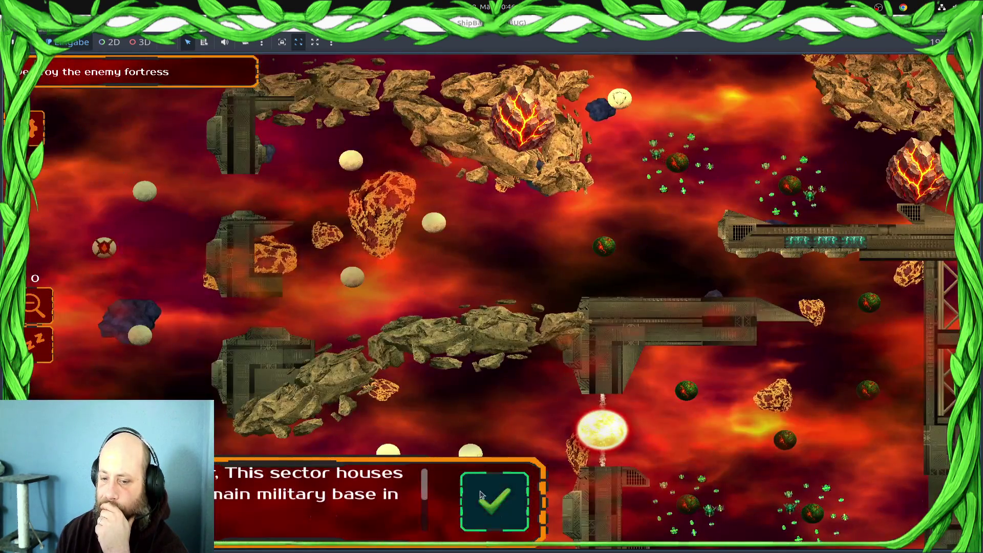
Dismiss the briefing and send the top-left planet's units to the upper-left egg
left_click(480, 494)
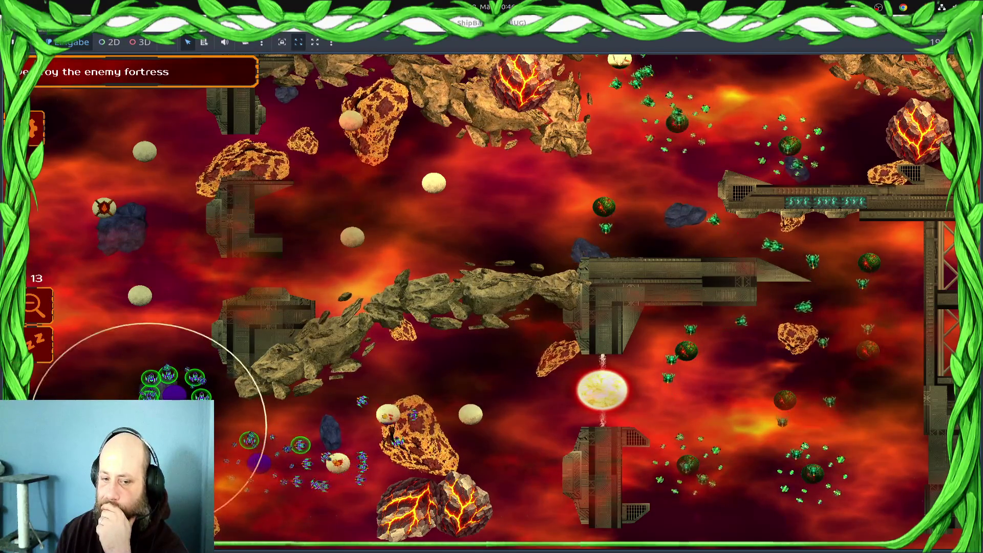
mouse_move(288, 411)
left_mouse_down()
mouse_move(404, 450)
mouse_move(440, 399)
left_mouse_up()
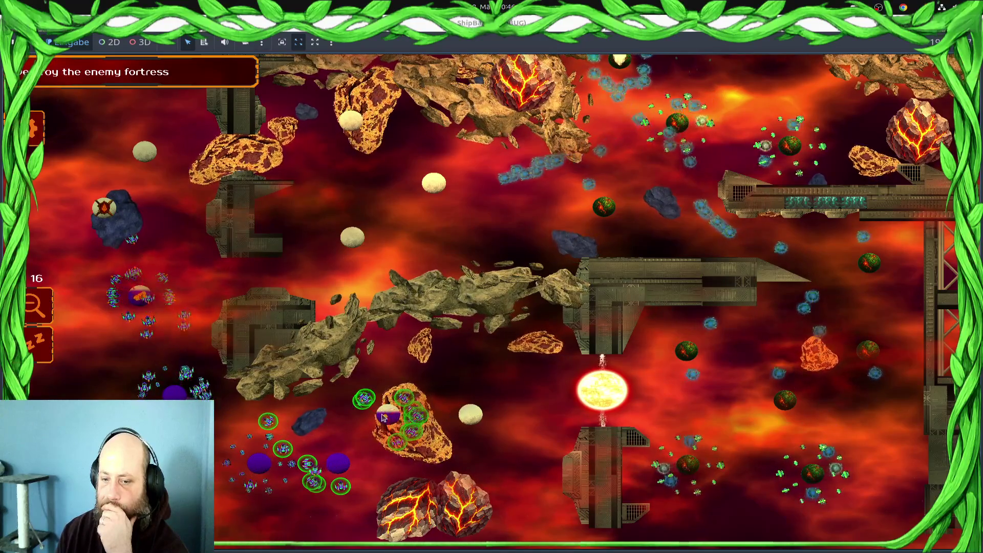
mouse_move(228, 500)
left_mouse_down()
mouse_move(205, 441)
mouse_move(230, 497)
left_mouse_up()
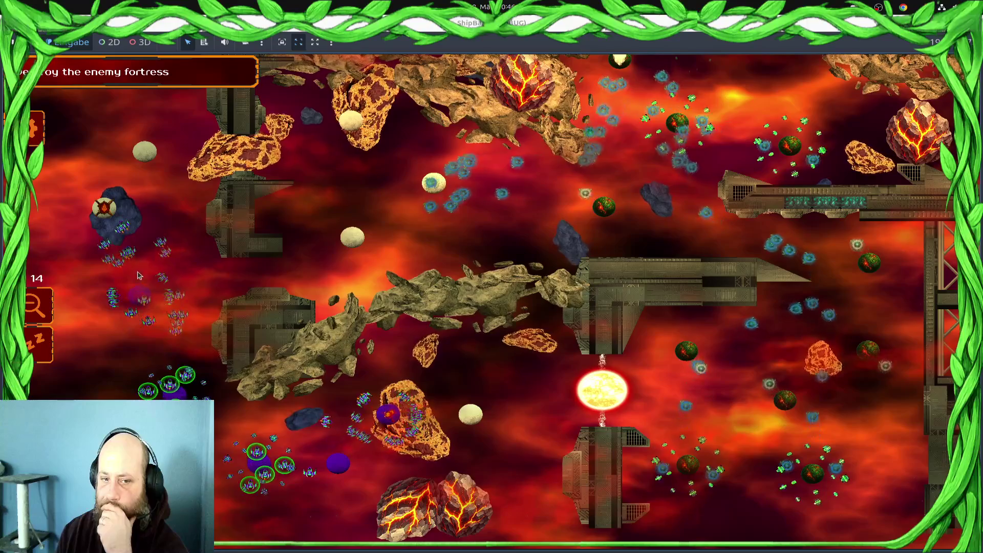
mouse_move(328, 399)
left_mouse_down()
mouse_move(441, 394)
mouse_move(483, 410)
left_mouse_up()
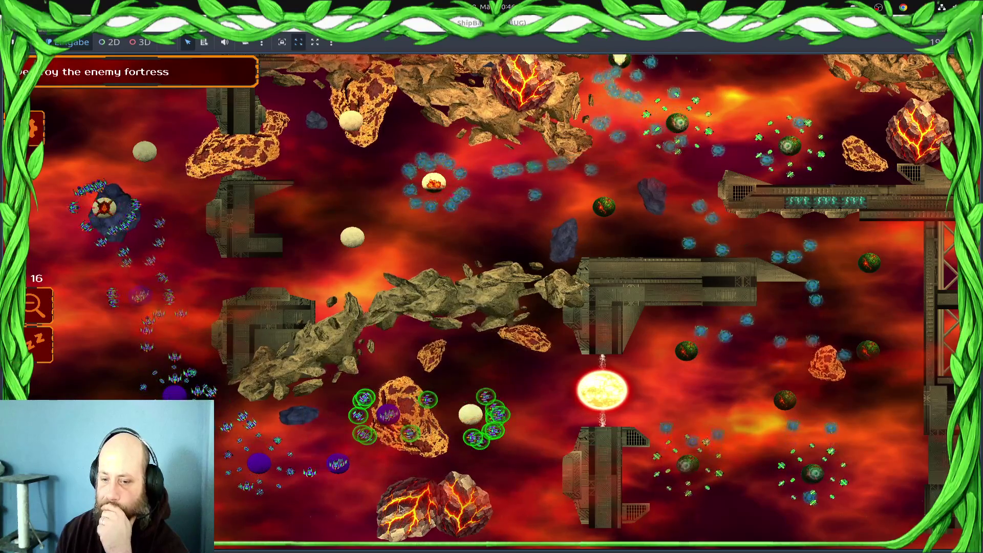
mouse_move(374, 420)
left_mouse_down()
mouse_move(307, 533)
mouse_move(215, 368)
left_mouse_up()
left_click_drag(172, 246, 143, 158)
right_click(143, 158)
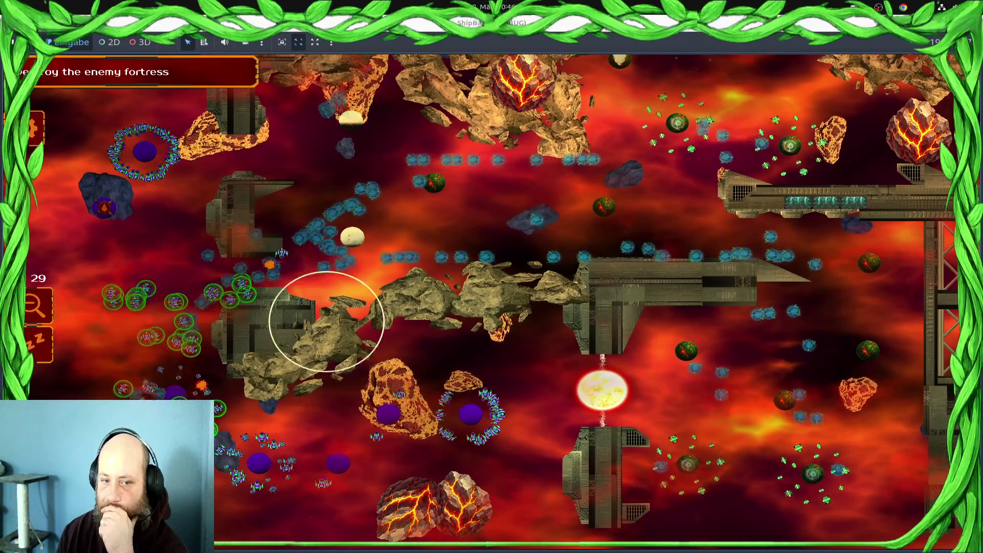
Move the units ringing the lower purple egg to the upper-left egg, and the left fleet toward the lower centre
left_click_drag(568, 357, 435, 450)
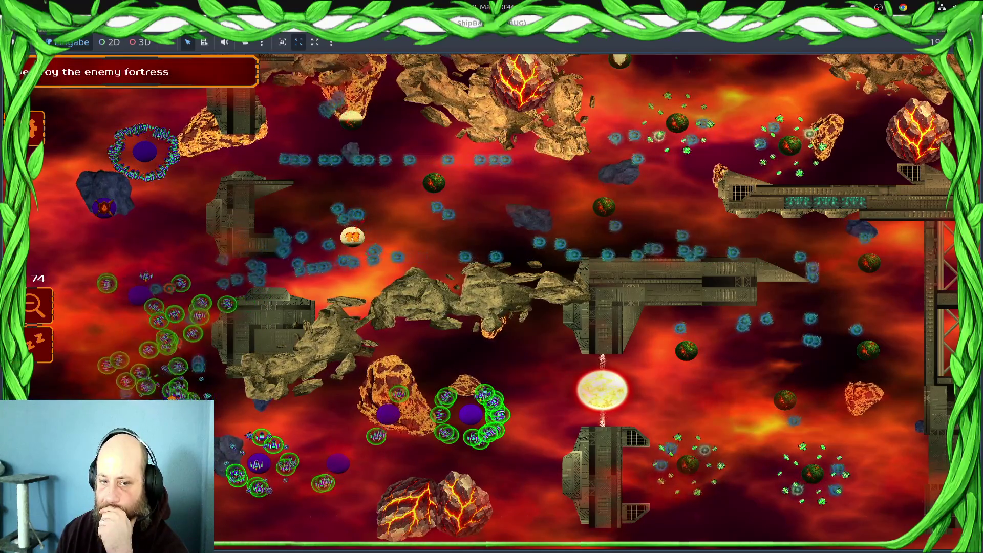
left_click_drag(476, 417, 339, 416)
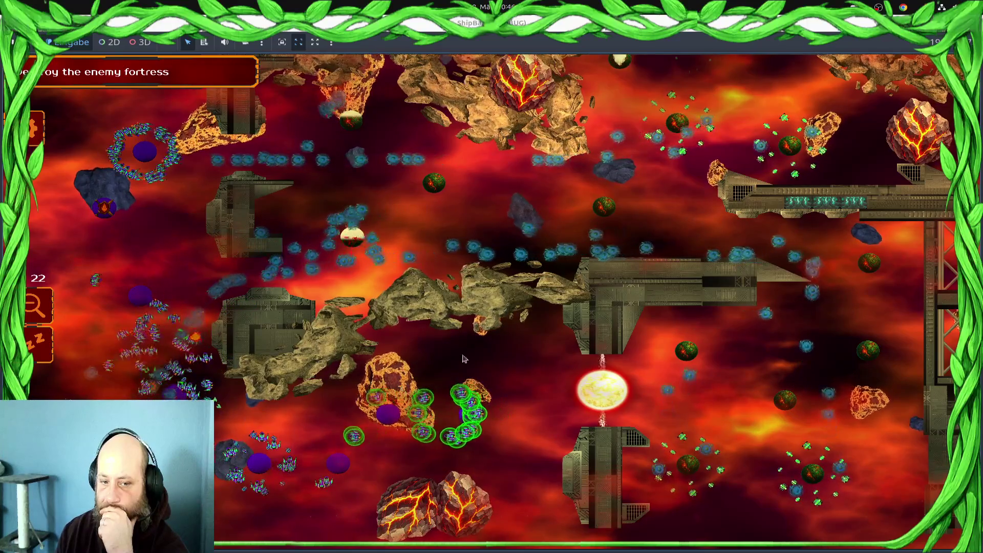
right_click(145, 153)
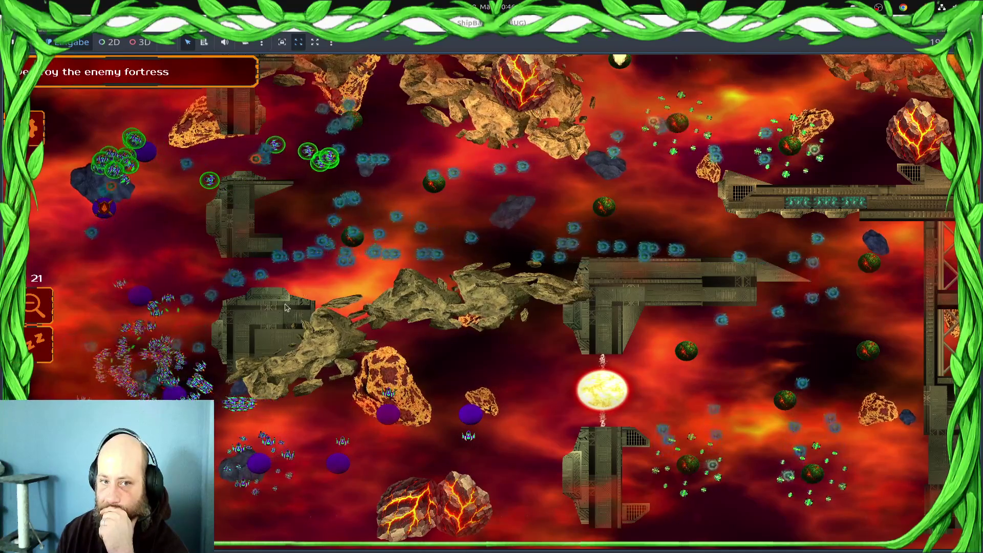
left_click_drag(87, 276, 210, 397)
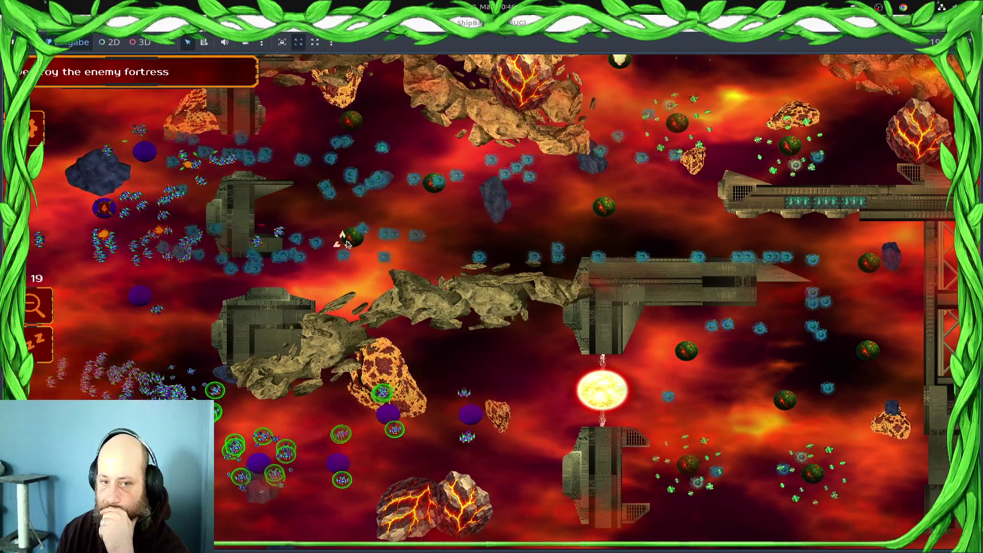
left_click_drag(240, 133, 99, 233)
mouse_move(220, 308)
left_mouse_down()
mouse_move(455, 302)
mouse_move(330, 347)
left_mouse_up()
right_click(318, 269)
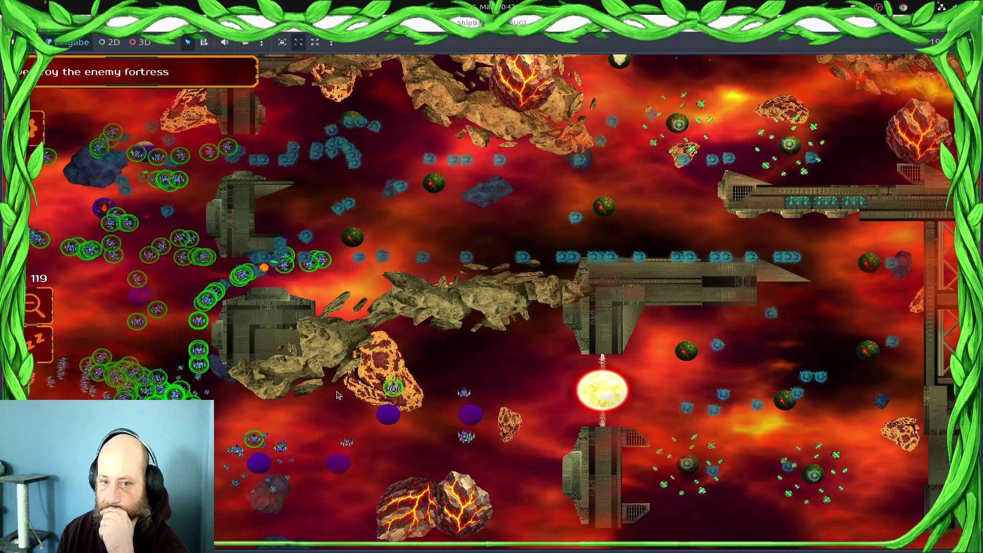
Gather a group of 17 ships into a tight cluster on the left
left_click(232, 287)
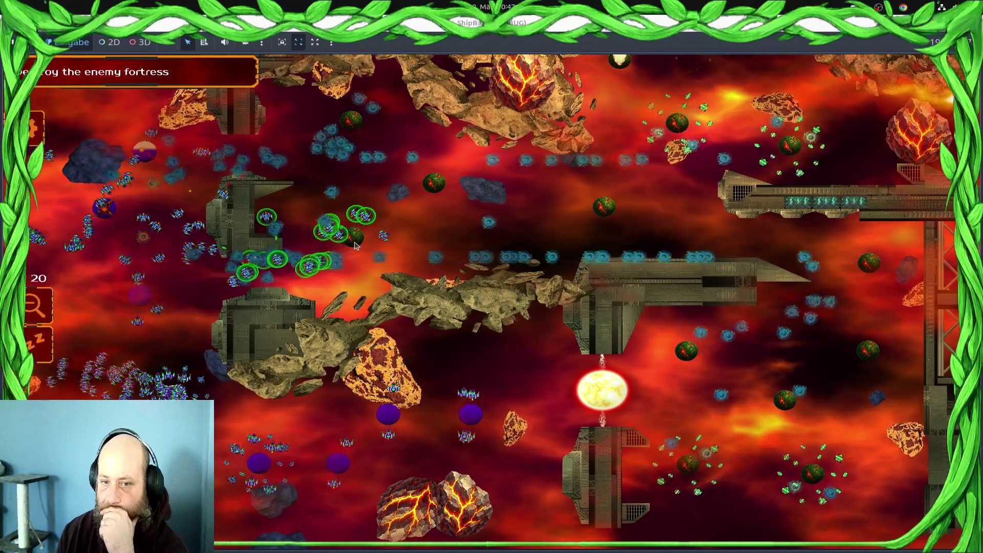
left_click_drag(194, 468, 56, 388)
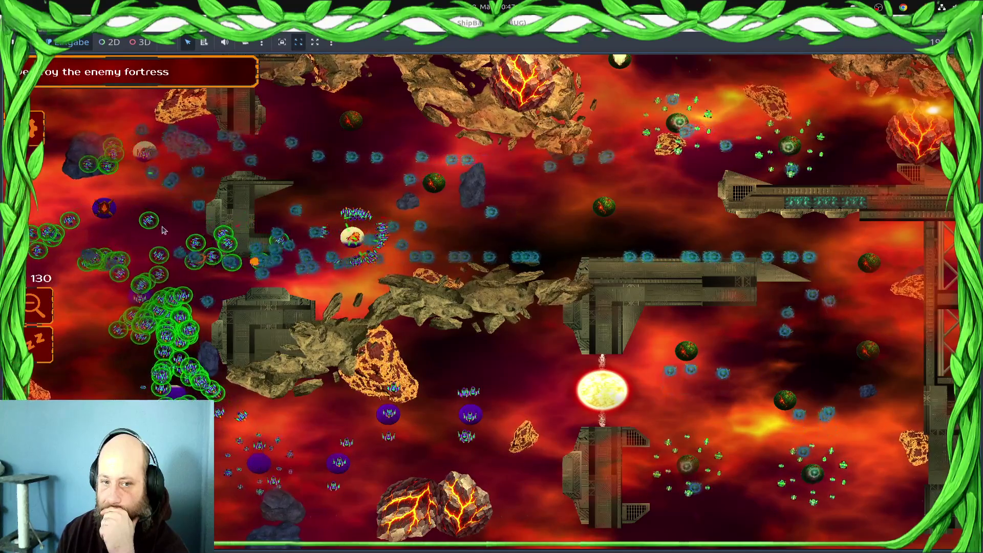
left_click(353, 235)
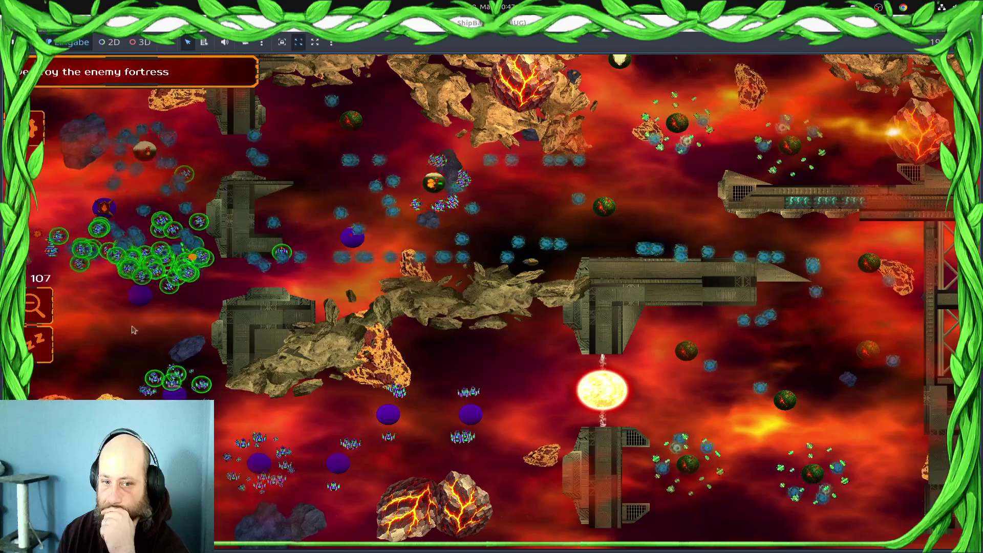
right_click(177, 221)
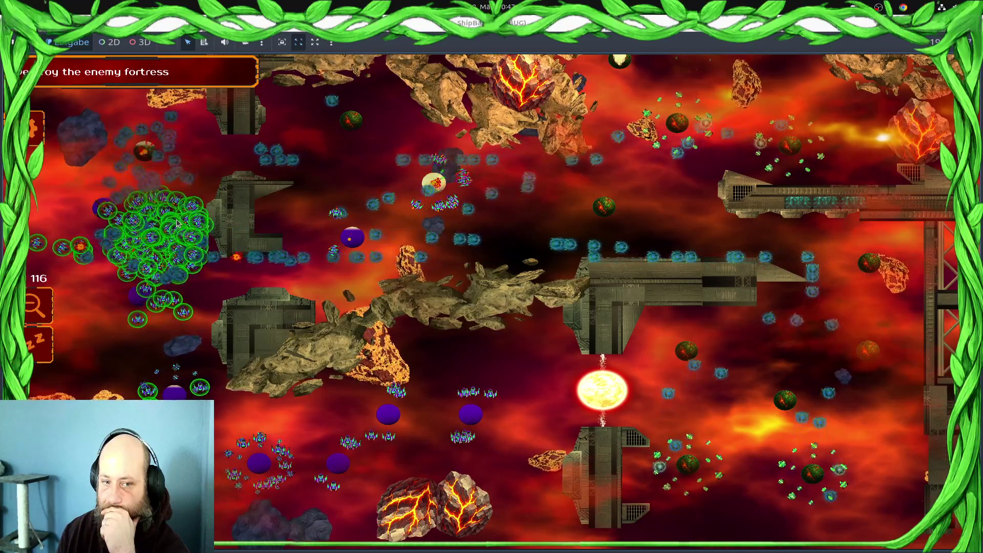
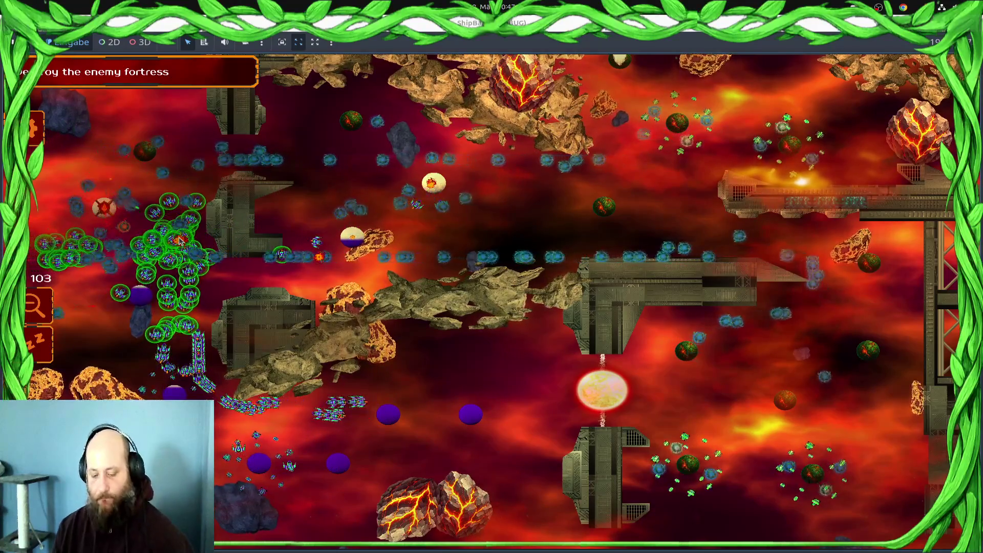
Stop the game, change line 188's arrival distance from 2.0 to 4.0, save, and relaunch
key("F8")
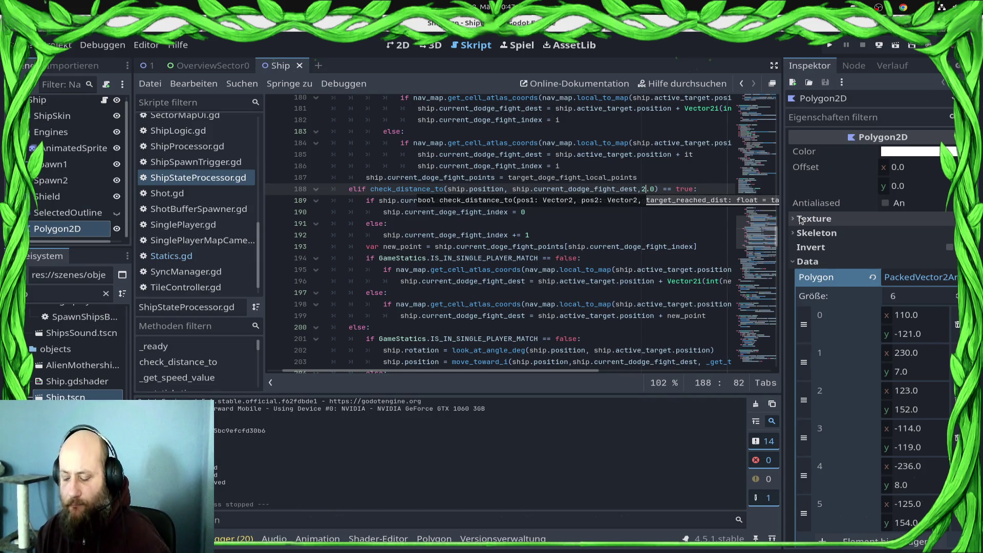
key("BackSpace")
type("4")
key("ctrl+s")
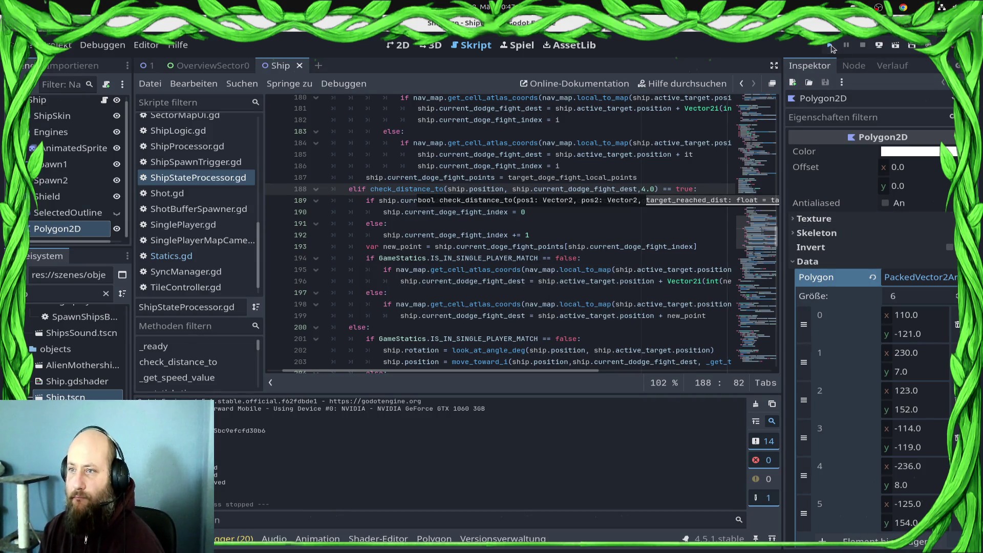
left_click(830, 46)
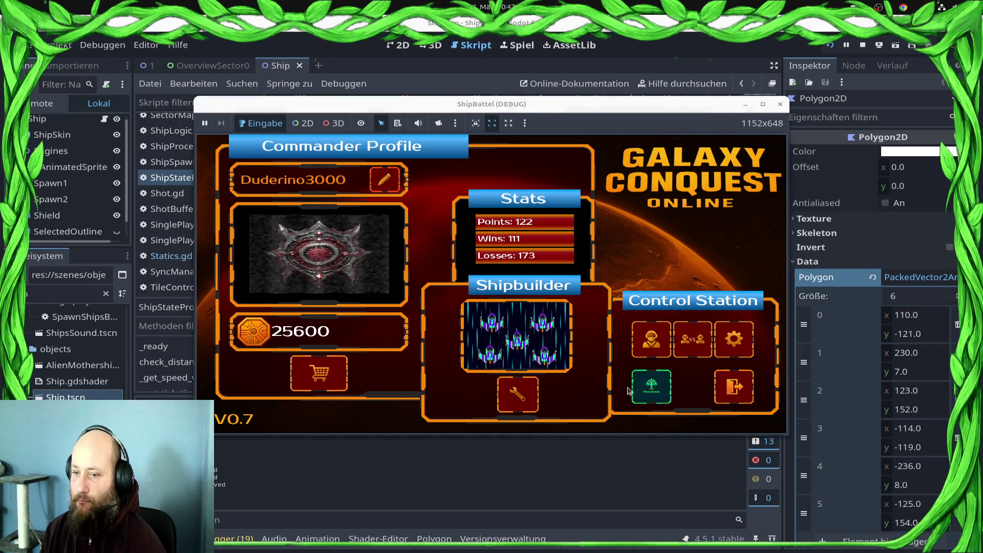
Open the Draxal Homesector battle from the galaxy map in a maximized window
left_click(643, 359)
left_click(314, 287)
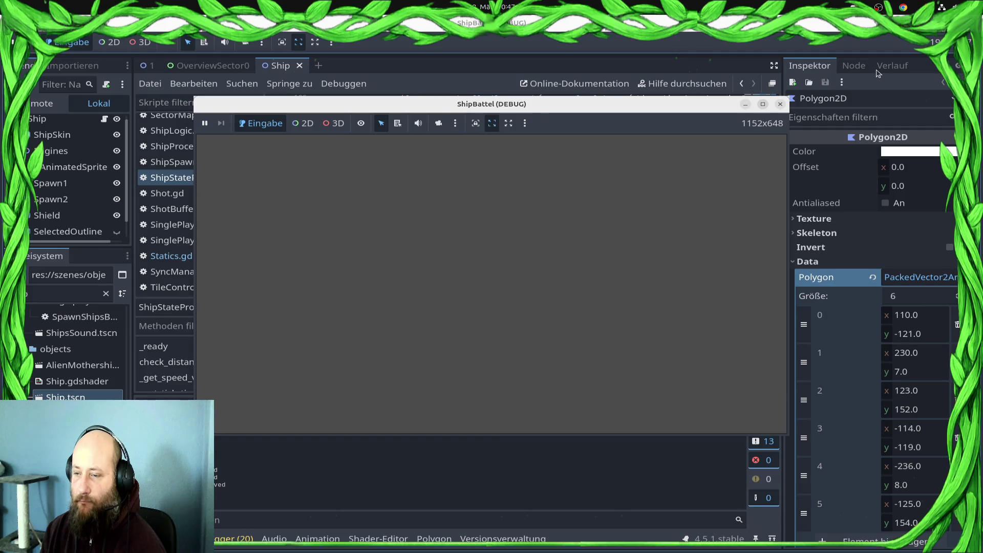
left_click(762, 104)
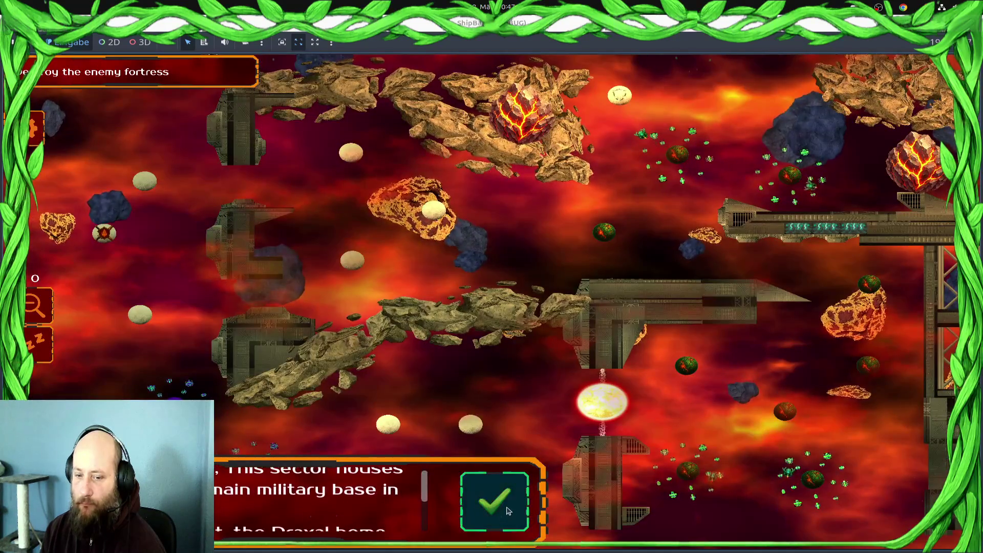
left_click(508, 511)
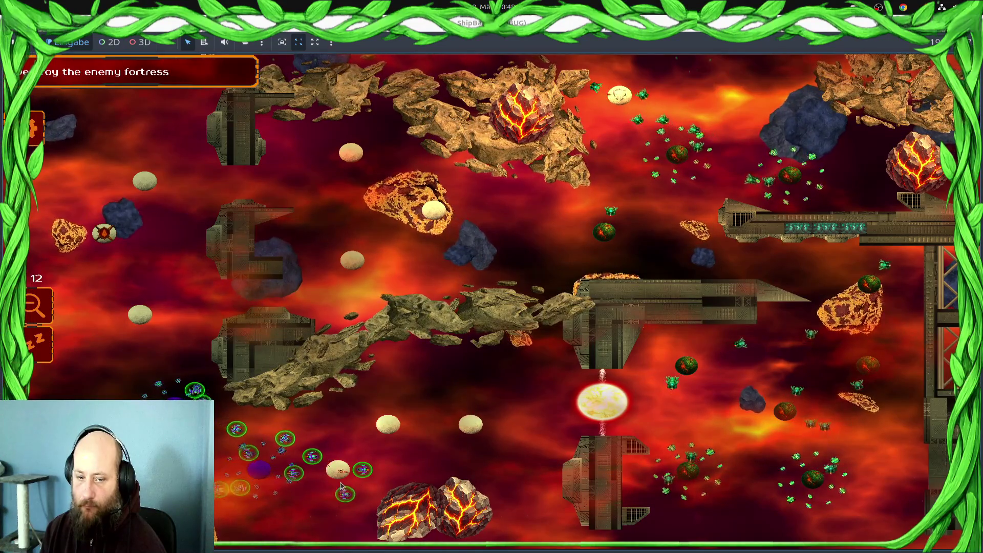
Send ship groups toward the bottom egg, the upper left, and further left
left_click(337, 472)
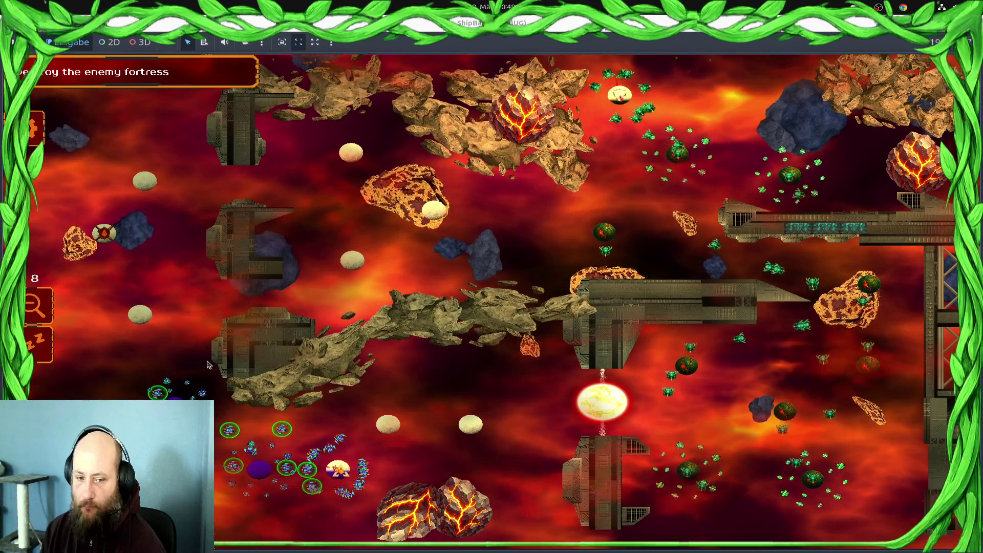
left_click(110, 234)
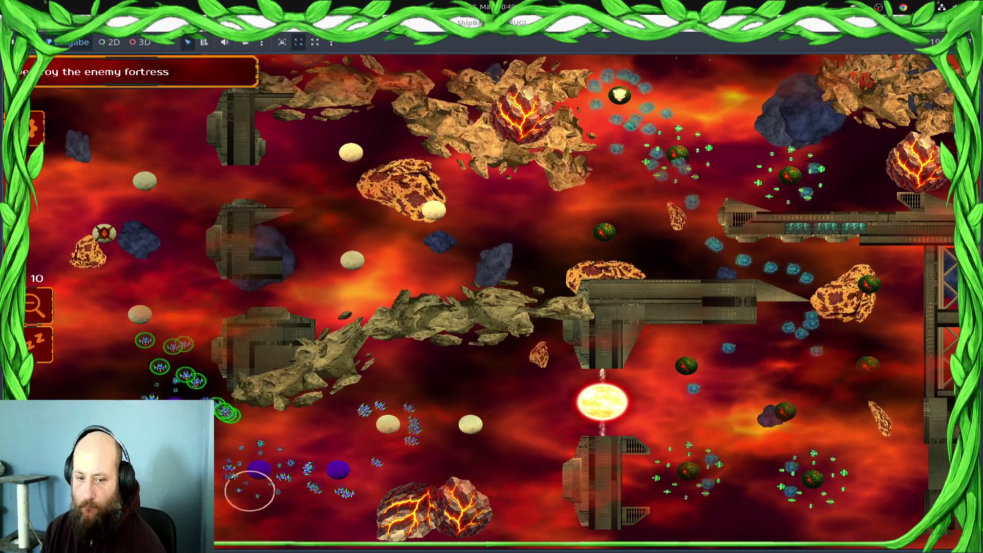
left_click(395, 413)
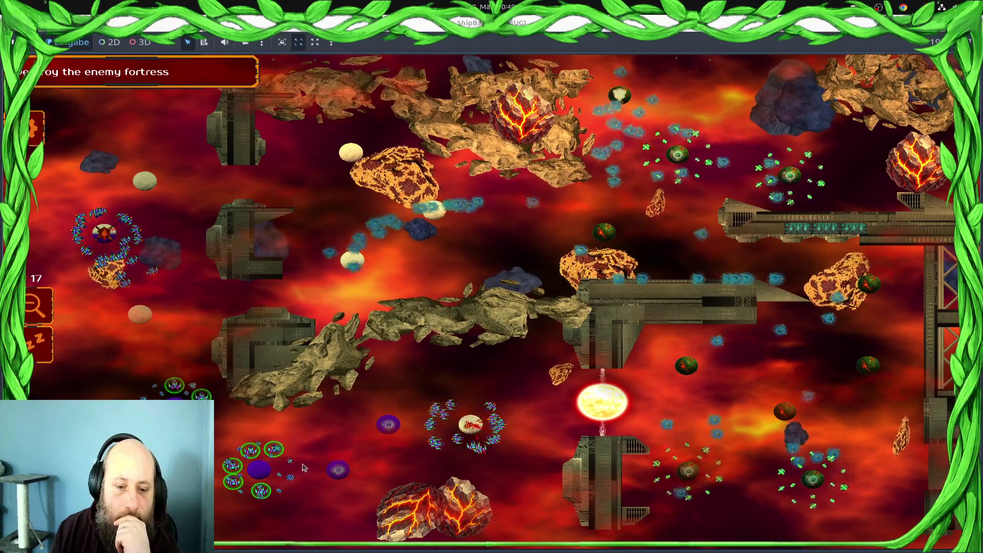
left_click_drag(474, 421, 240, 415)
right_click(364, 441)
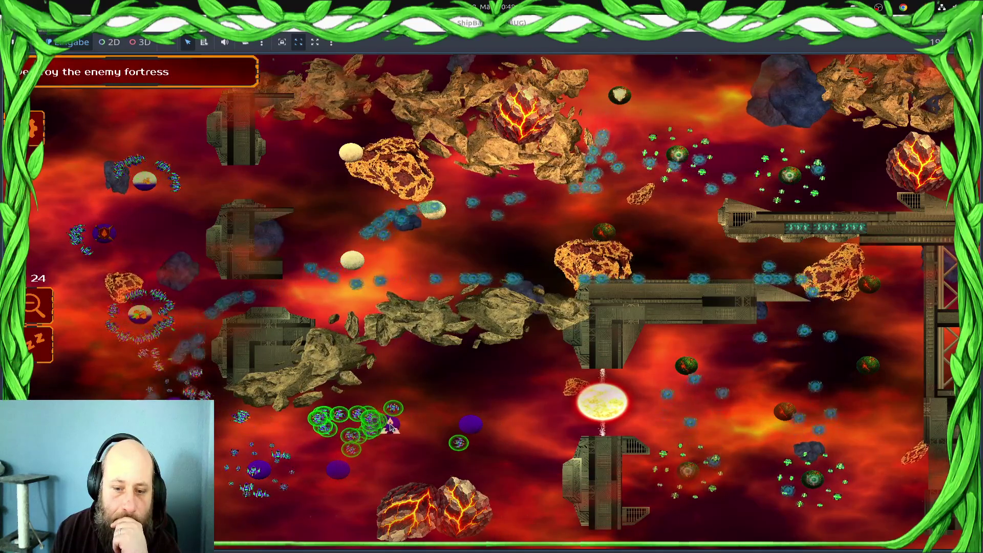
Select the swarms around the left planet, upper-left blockade and bottom, then stop the game
left_click_drag(138, 313, 210, 389)
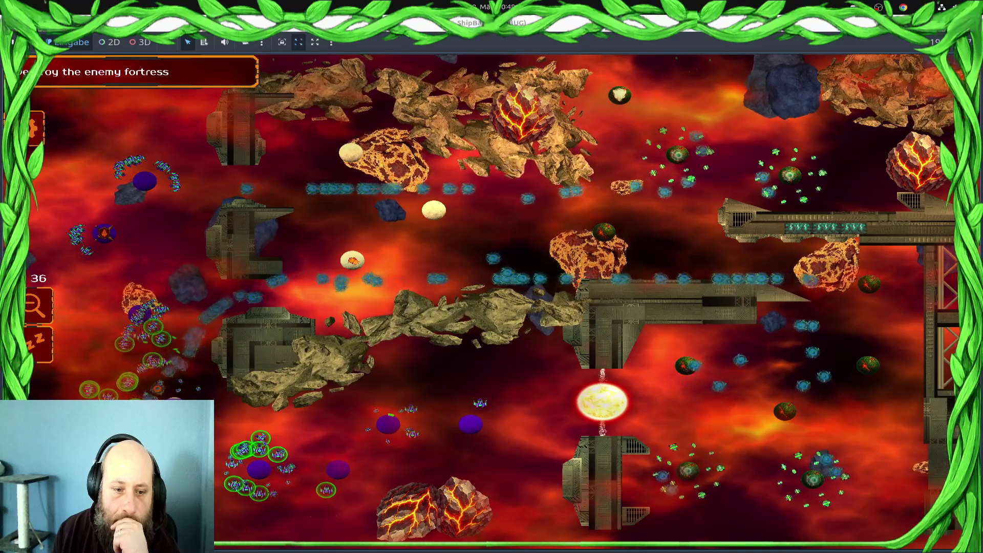
left_click(132, 337)
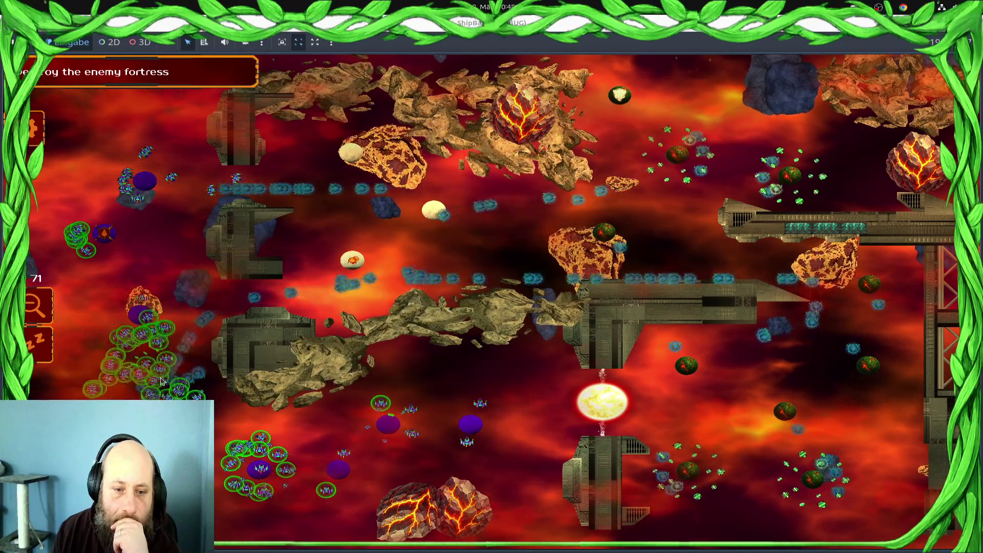
left_click(204, 169)
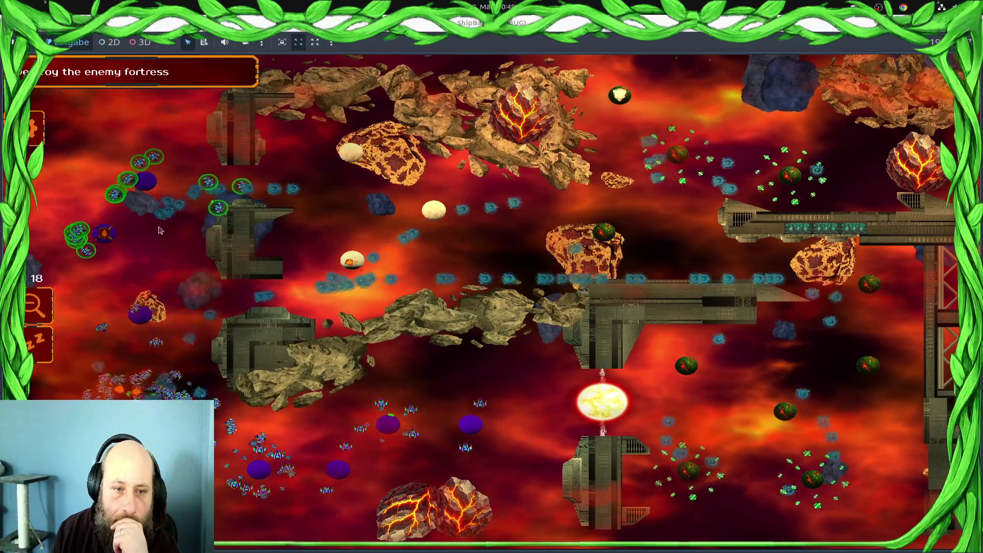
left_click(277, 435)
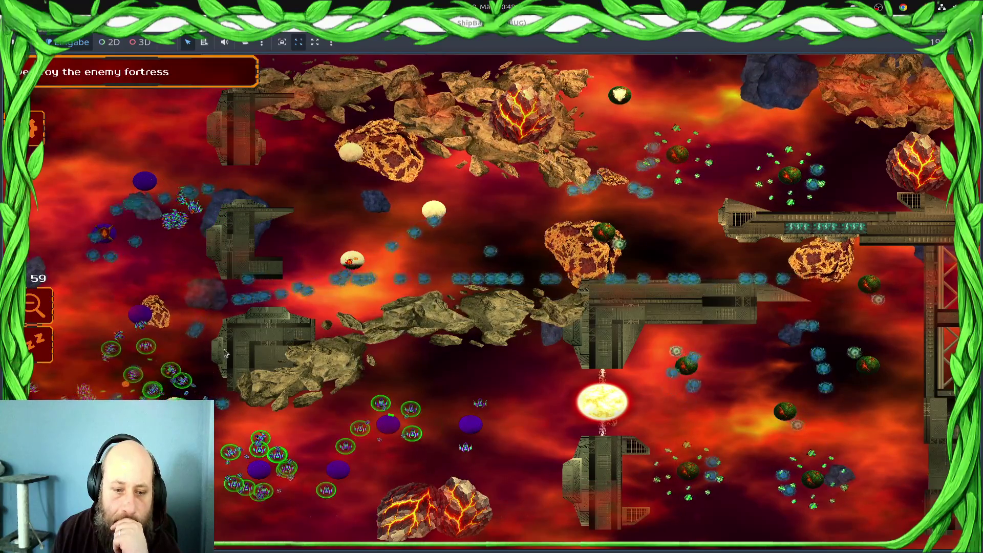
left_click(248, 384)
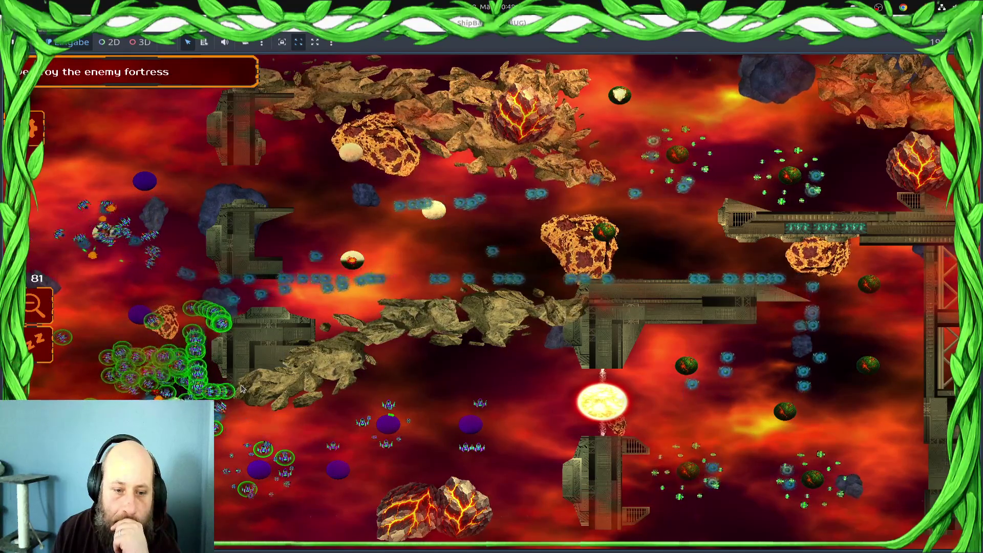
key("F8")
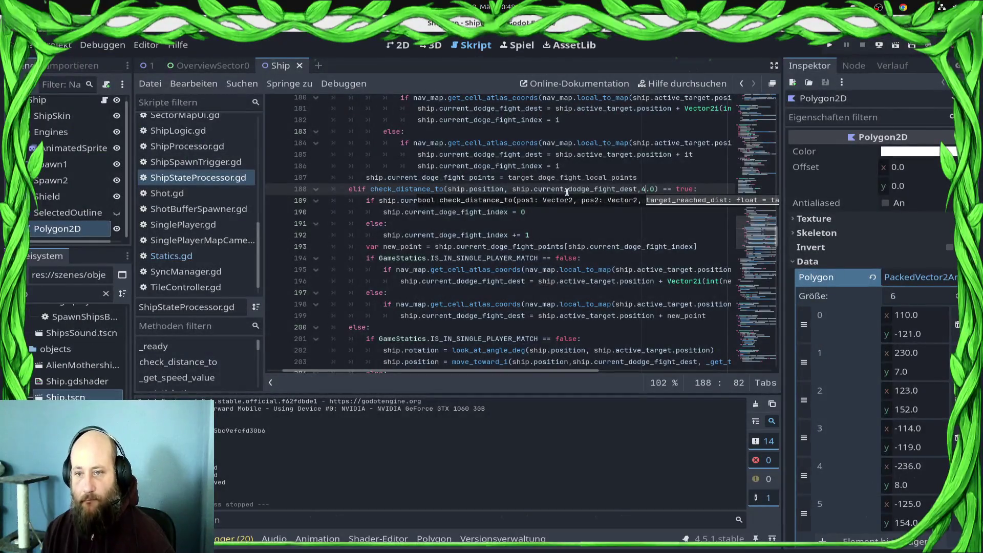
Try line 188's distance at 6.0, launching and then closing the game
key("BackSpace")
type("6")
key("F5")
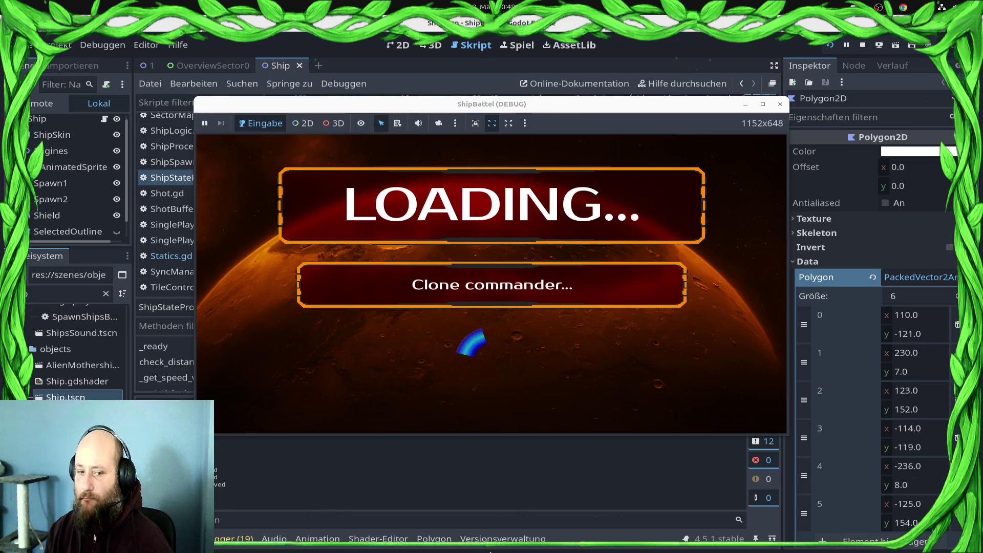
left_click(528, 461)
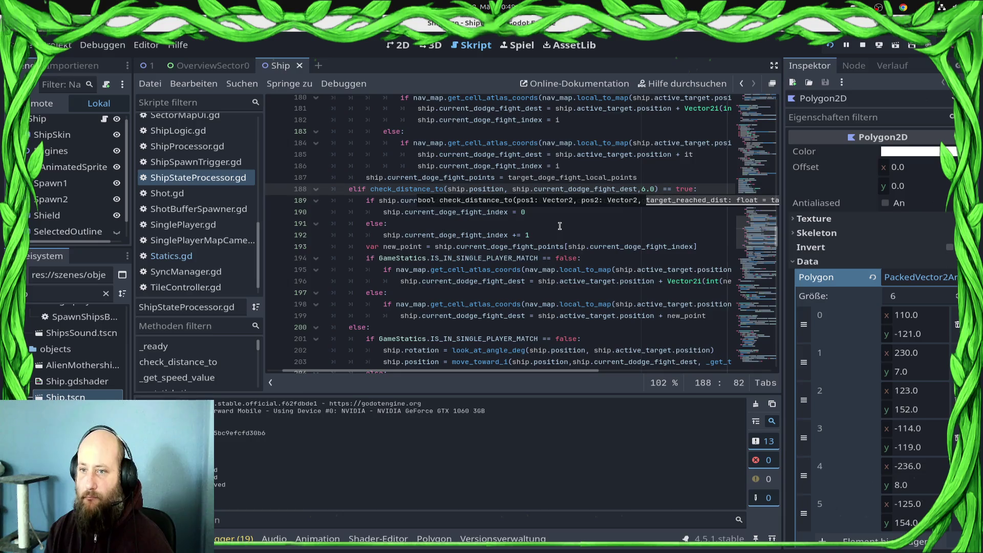
Revert line 188 to 4.0 and raise line 208's threshold from 1 to 10
key("Escape")
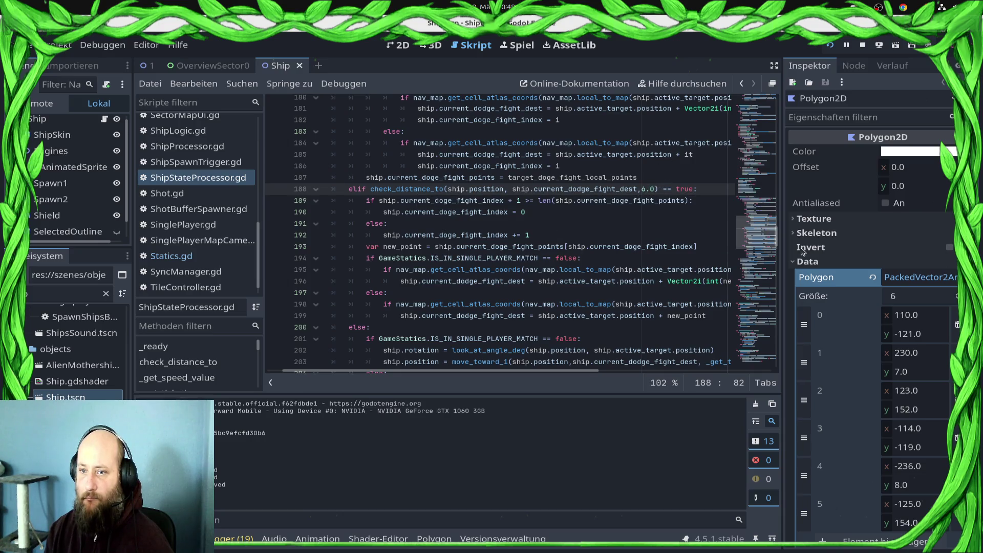
key("BackSpace")
type("1")
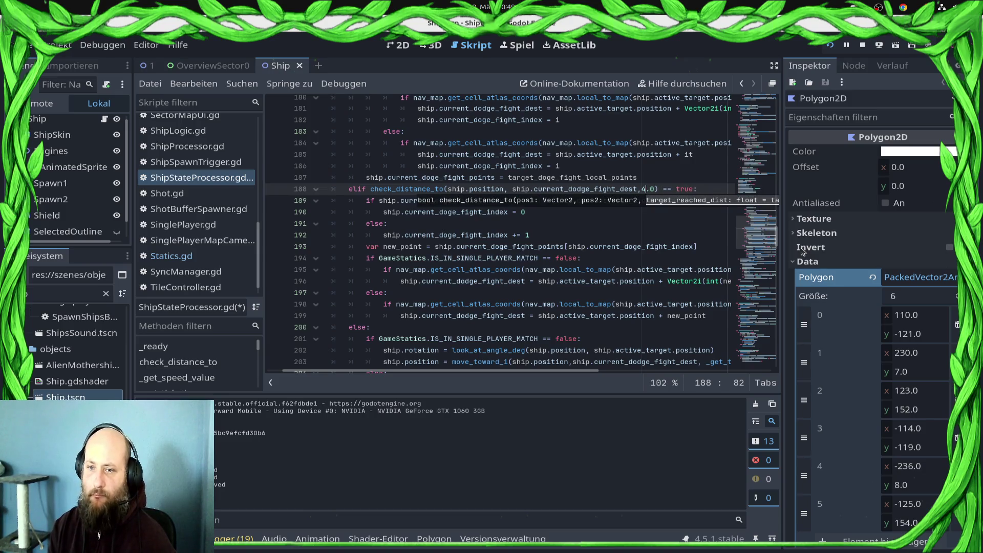
scroll(591, 263, "down", 5)
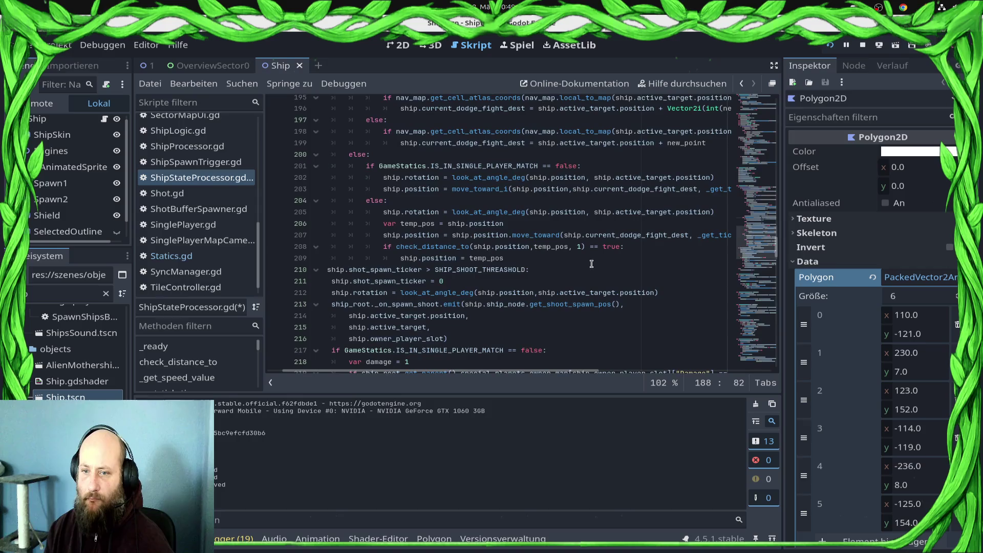
left_click(585, 247)
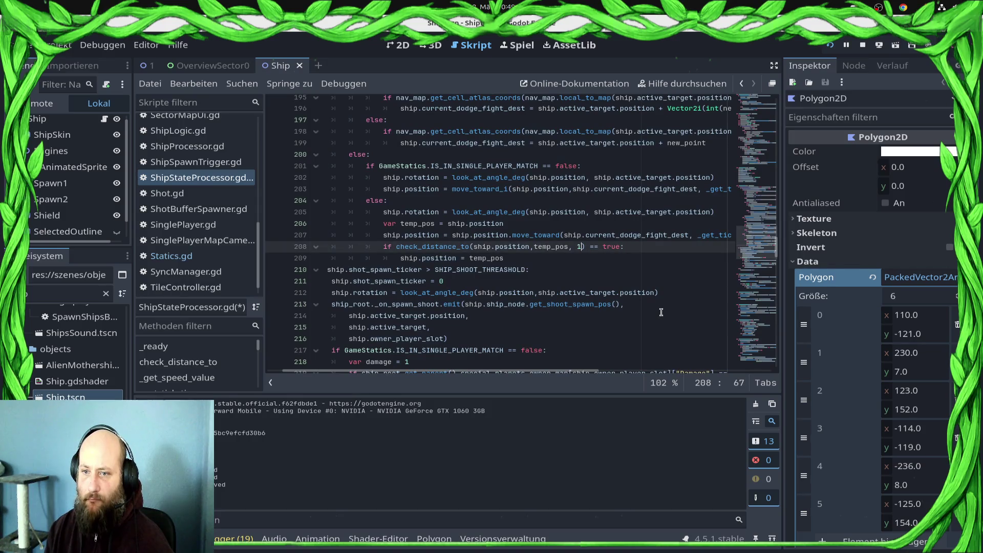
type("0")
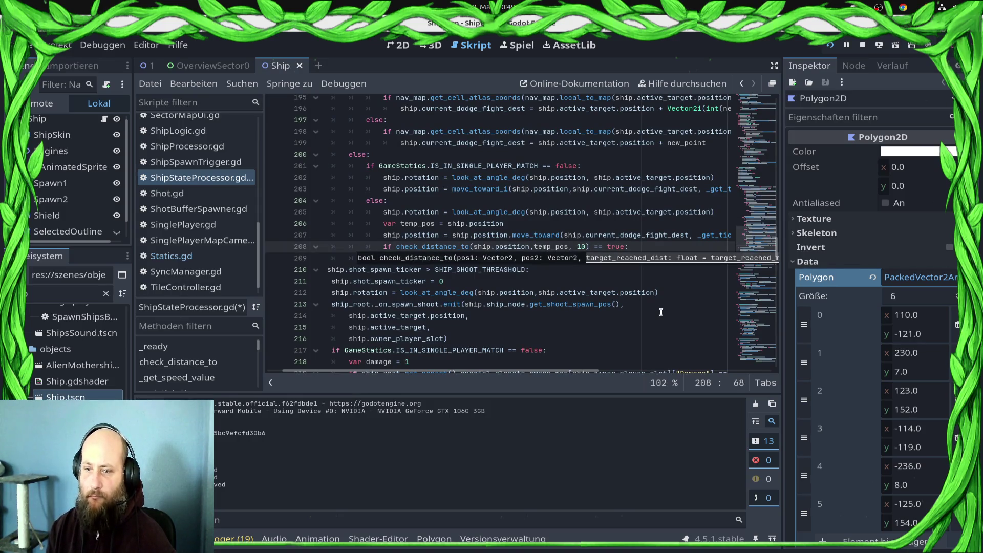
Save the script and restart the game with the new thresholds
scroll(661, 312, "up", 4)
key("ctrl+s")
left_click(862, 45)
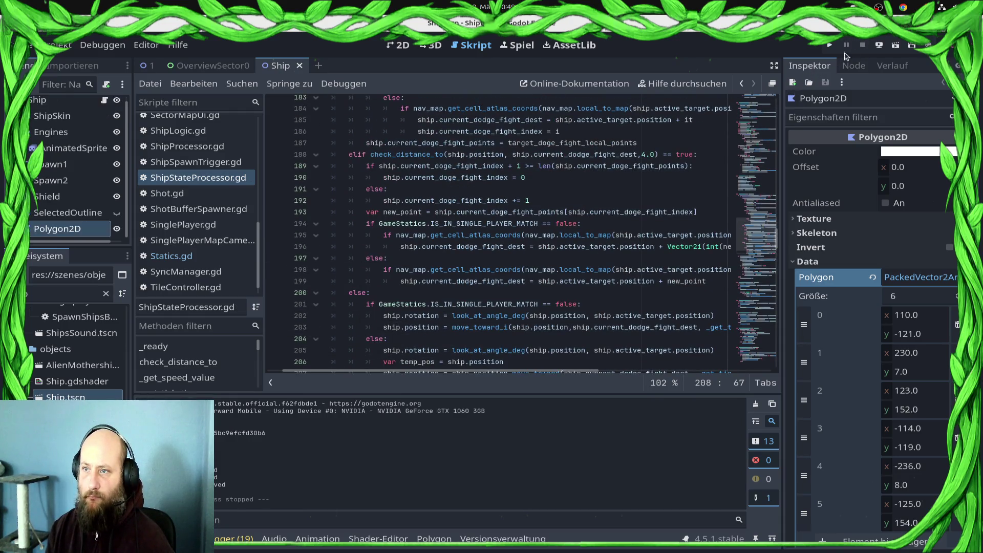
left_click(826, 47)
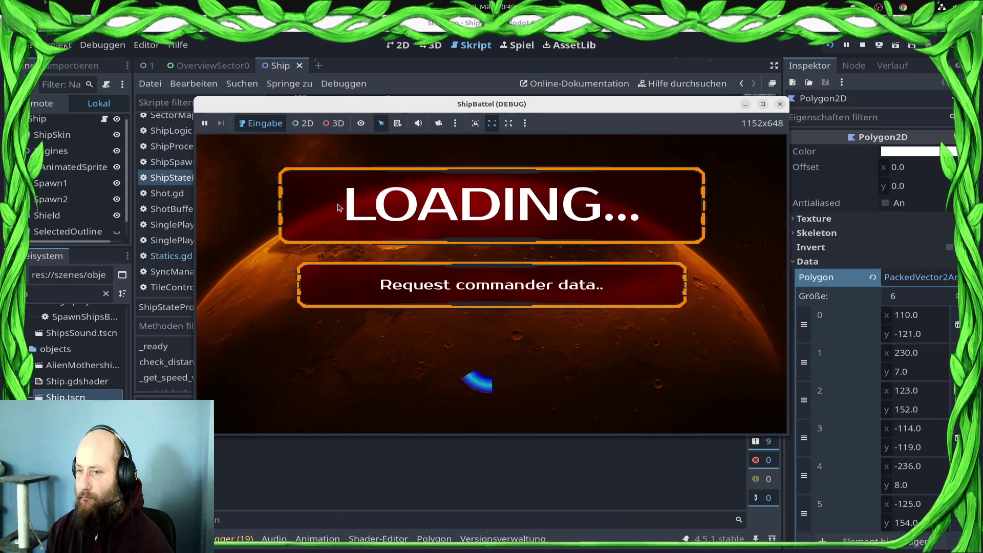
Maximize the game and start the Draxal Homesector battle from the galaxy map
left_click(763, 104)
left_click(755, 392)
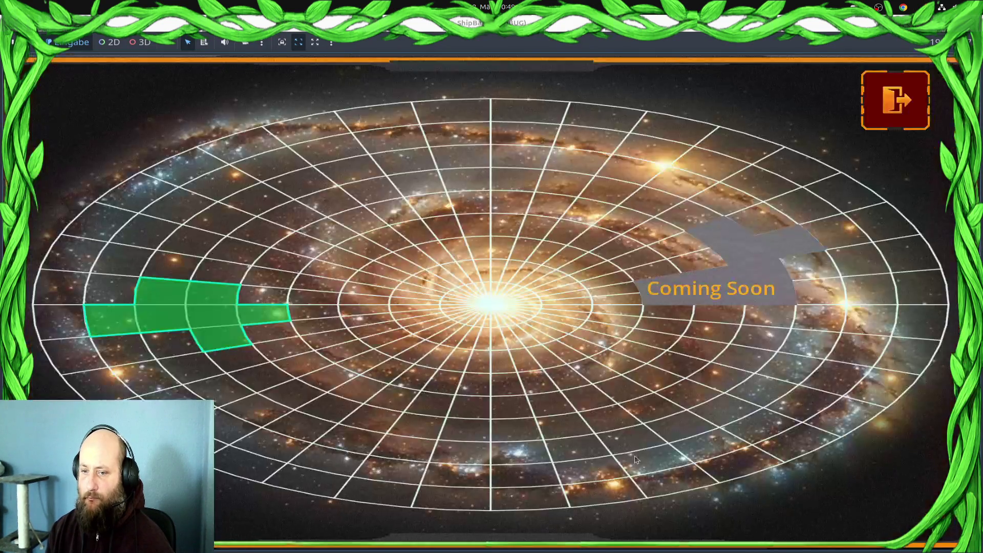
left_click(249, 321)
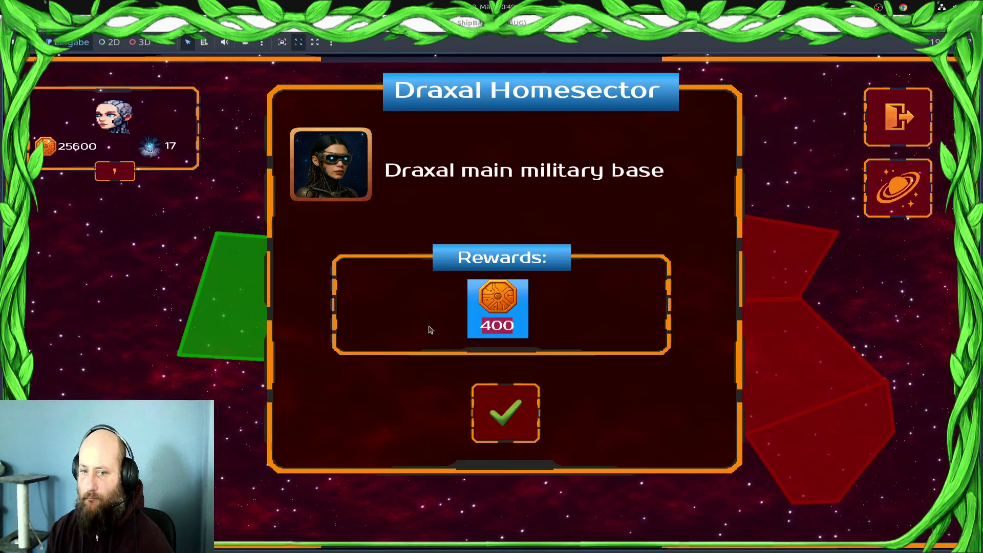
left_click(520, 418)
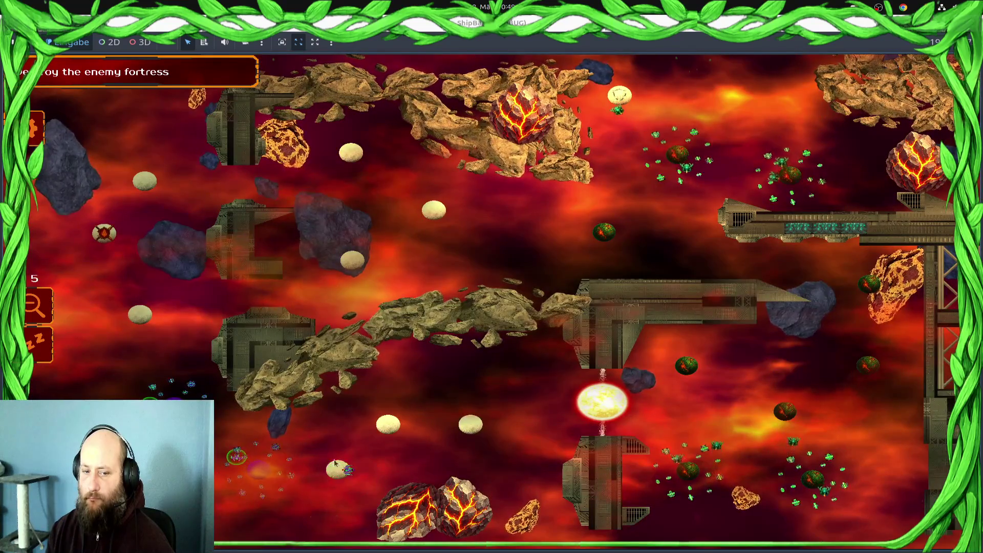
Box-select the ships near the base and move them to the left
left_click_drag(376, 454, 152, 393)
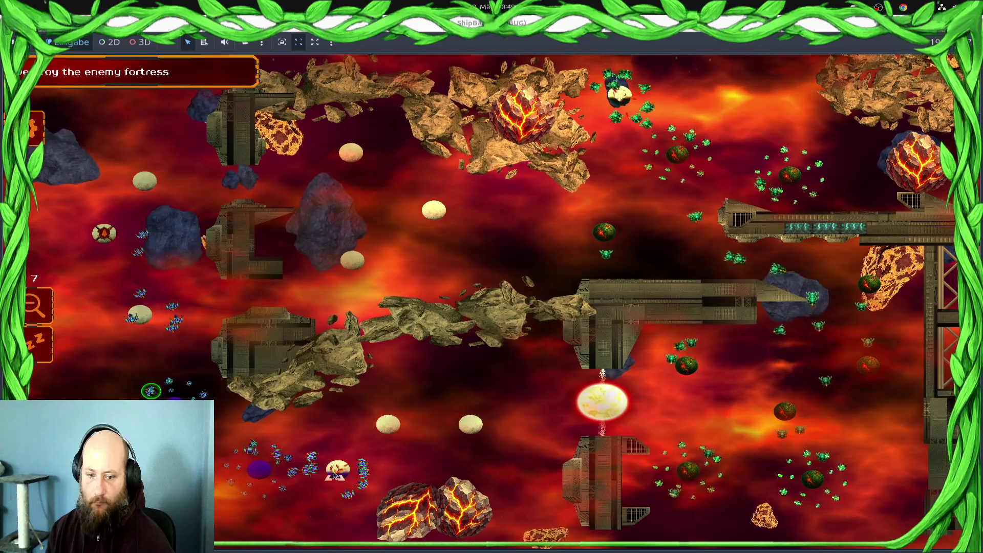
left_click_drag(336, 475, 245, 387)
right_click(149, 440)
right_click(149, 332)
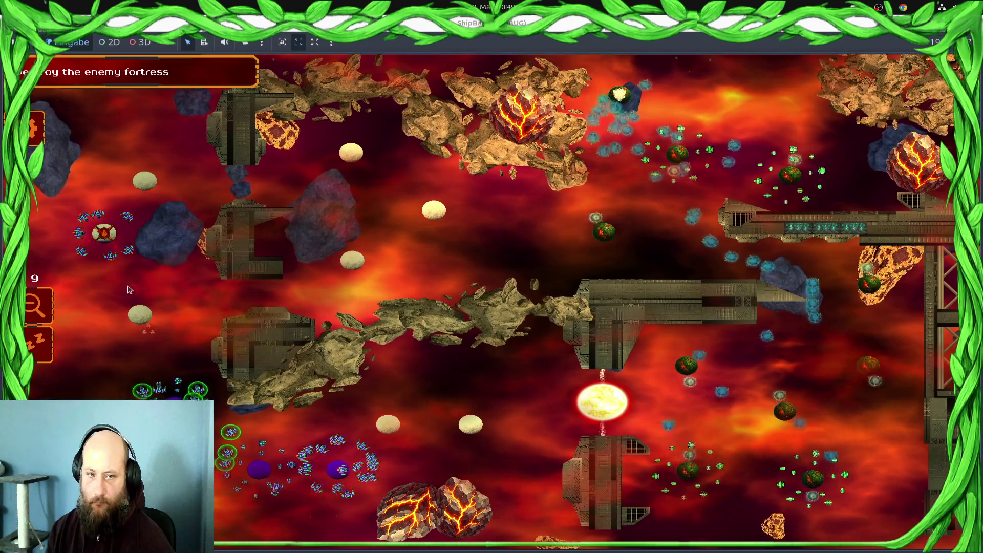
left_click_drag(433, 397, 281, 499)
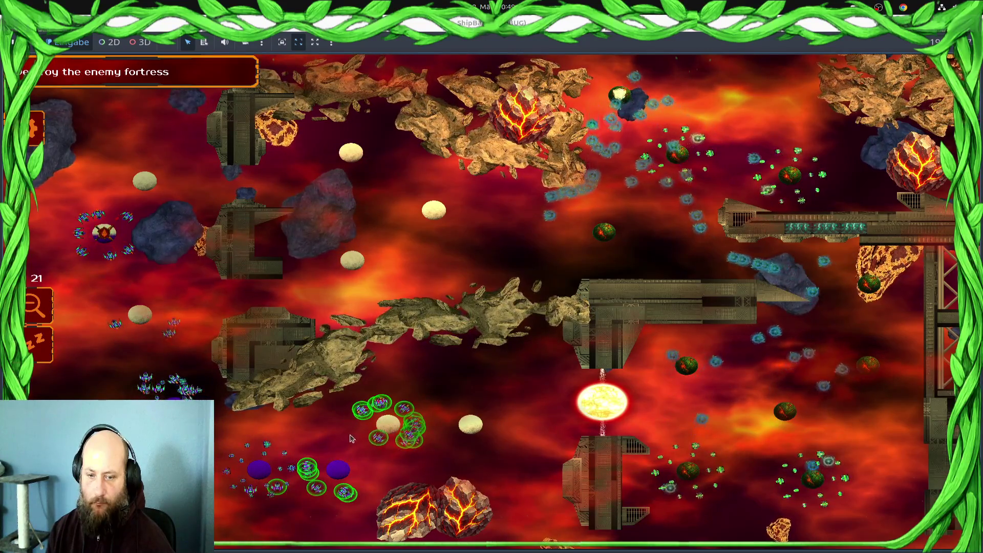
mouse_move(264, 178)
left_mouse_down()
mouse_move(90, 240)
mouse_move(104, 256)
left_mouse_up()
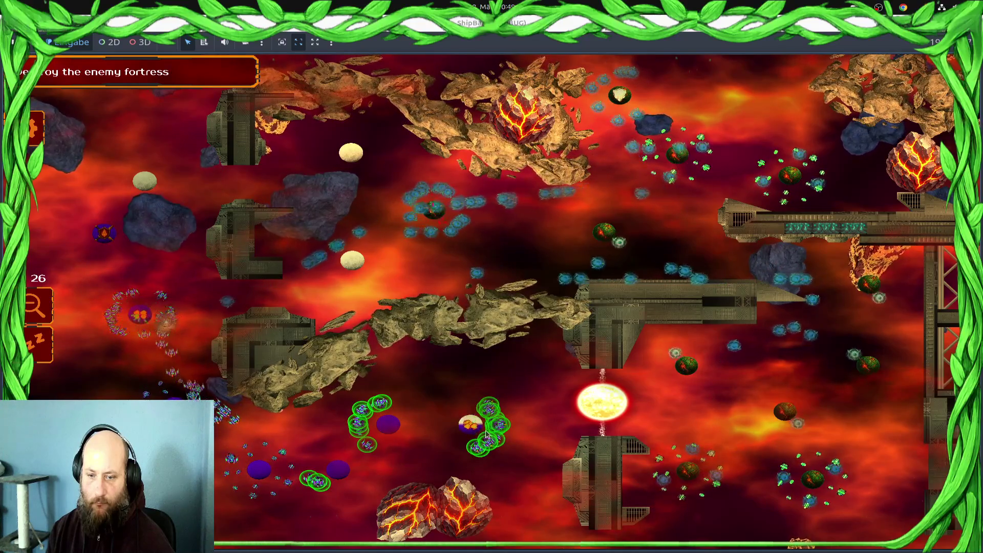
left_click_drag(154, 328, 114, 302)
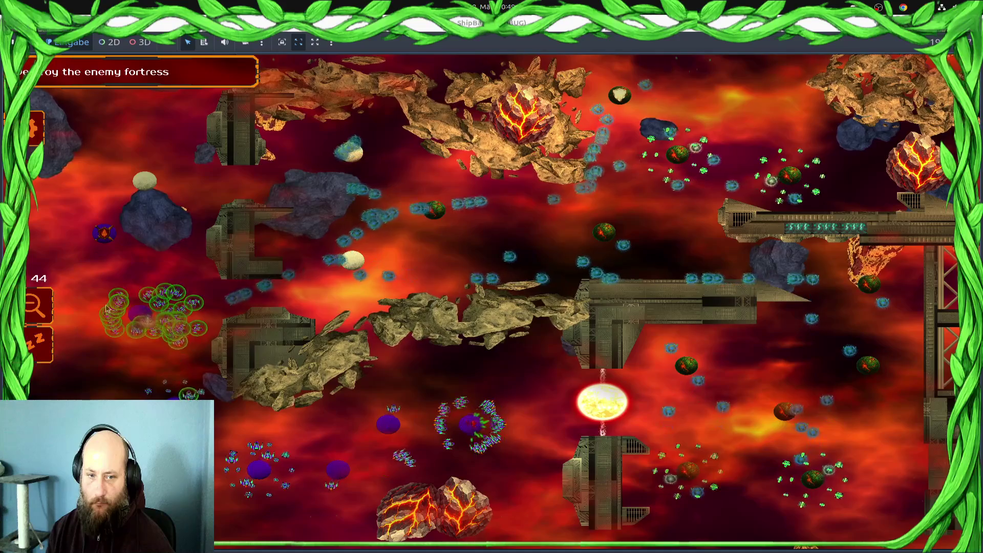
scroll(113, 302, "up", 2)
scroll(113, 302, "up", 1)
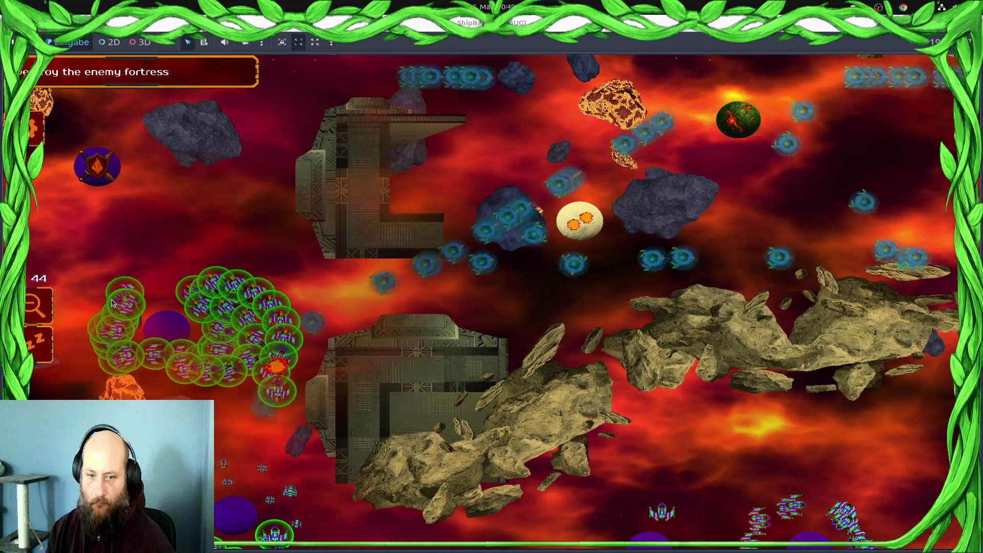
Gather ships around the central orb, send them toward the upper middle, then stop the game
mouse_move(295, 381)
left_mouse_down()
mouse_move(217, 431)
mouse_move(307, 389)
left_mouse_up()
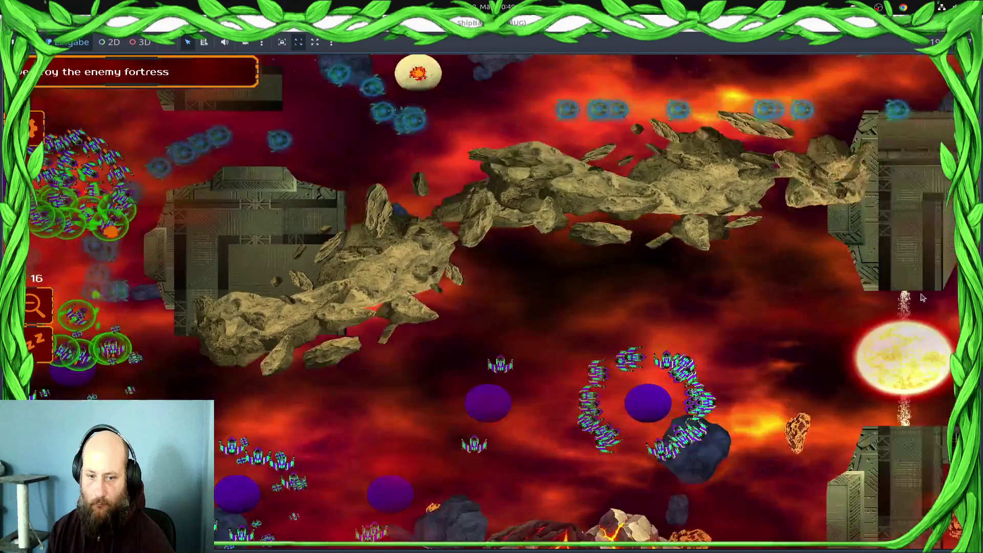
left_click_drag(648, 399, 670, 307)
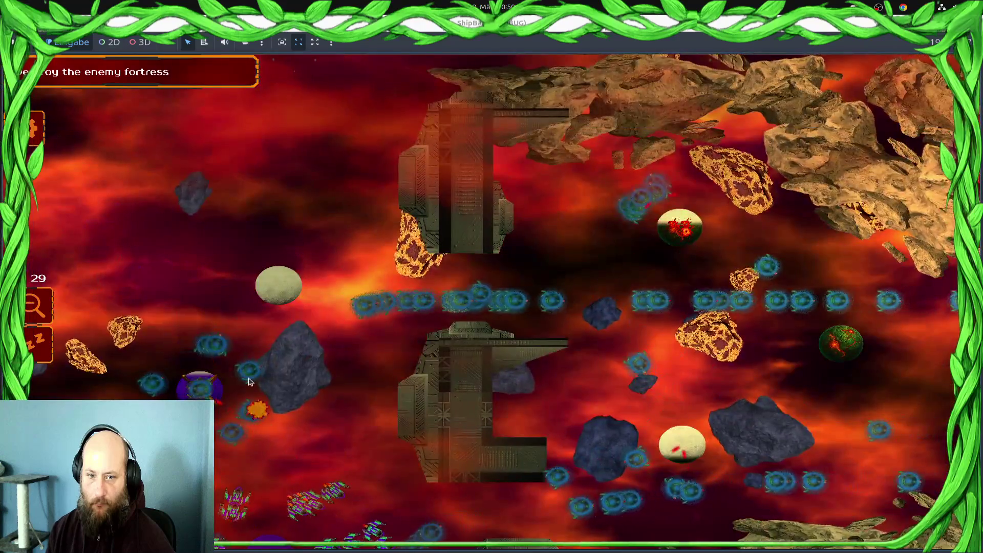
key("Down")
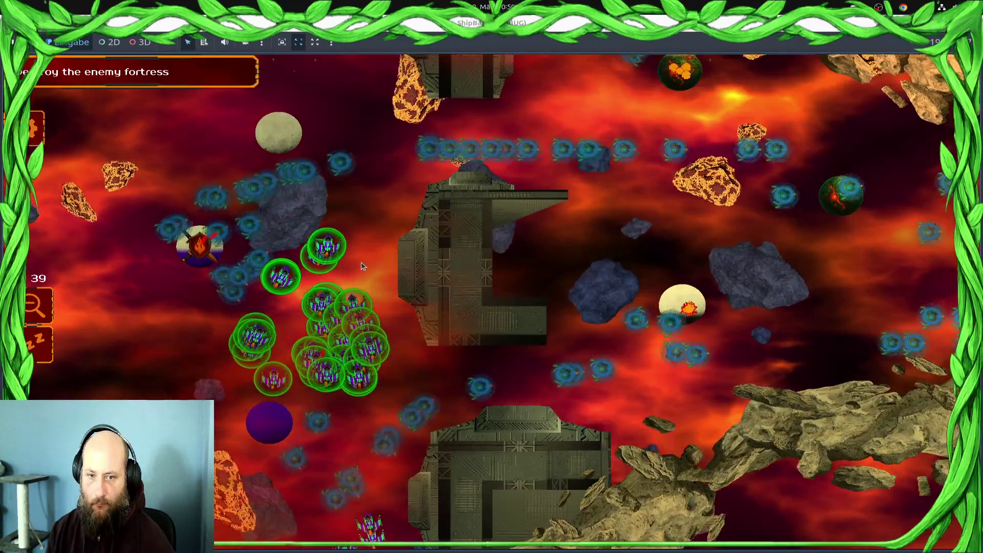
scroll(339, 276, "down", 3)
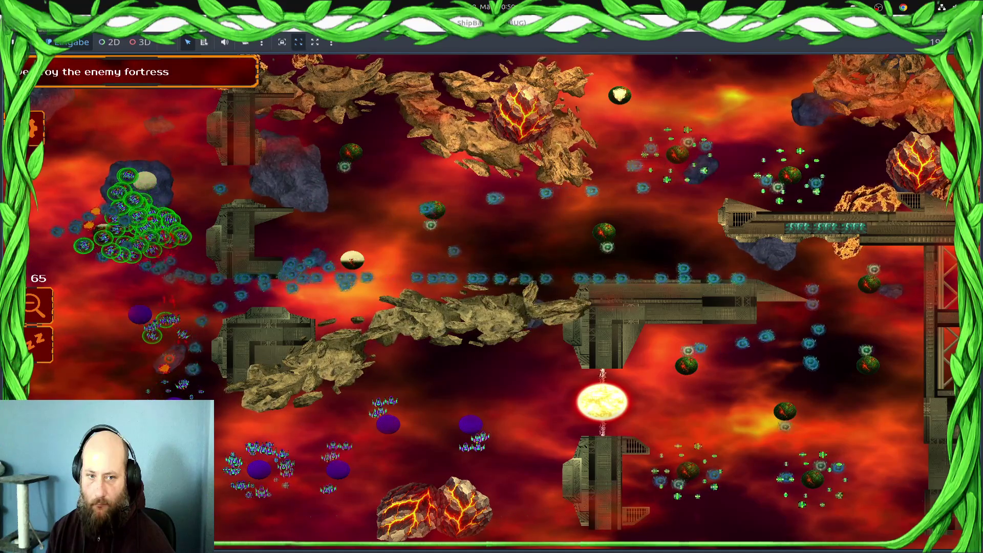
right_click(285, 149)
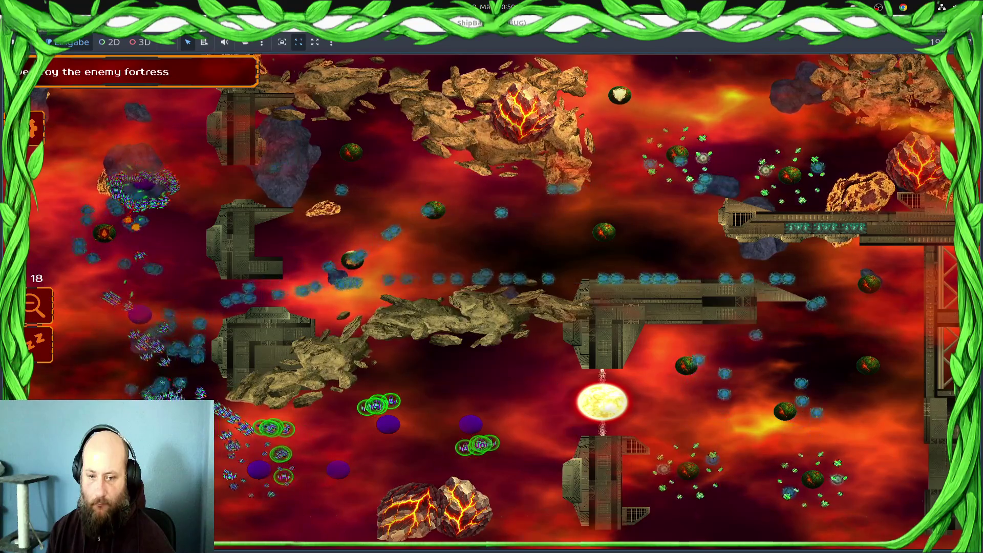
left_click(173, 363)
key("F8")
scroll(570, 238, "up", 2)
scroll(569, 238, "up", 2)
scroll(570, 249, "down", 3)
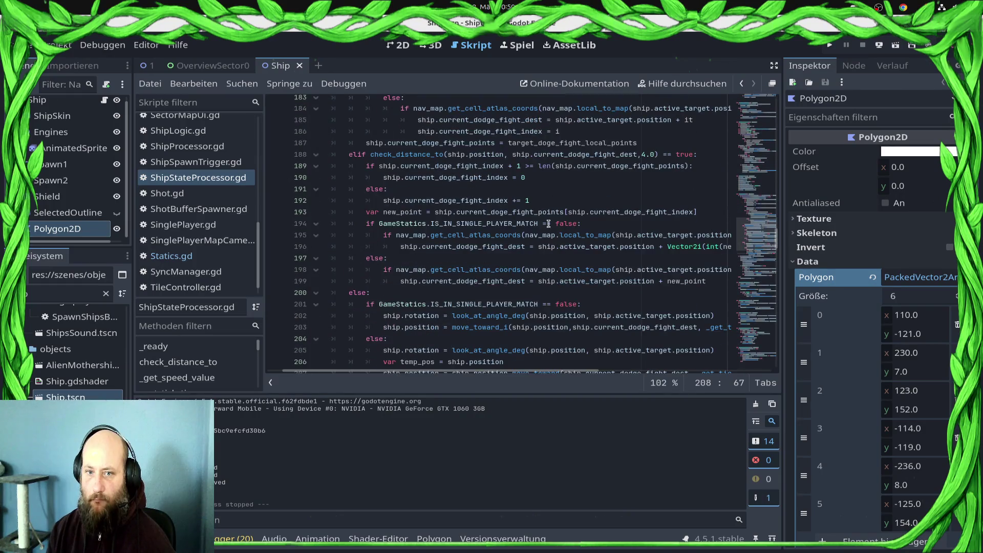
Set line 208's check_distance_to threshold to 4 and save the script
left_click(640, 155)
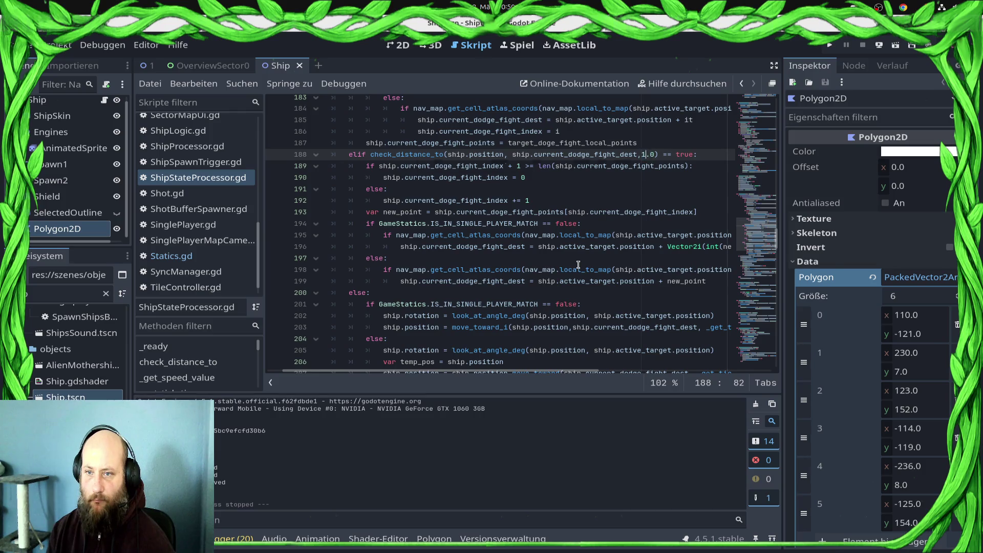
scroll(578, 264, "down", 2)
left_click(578, 329)
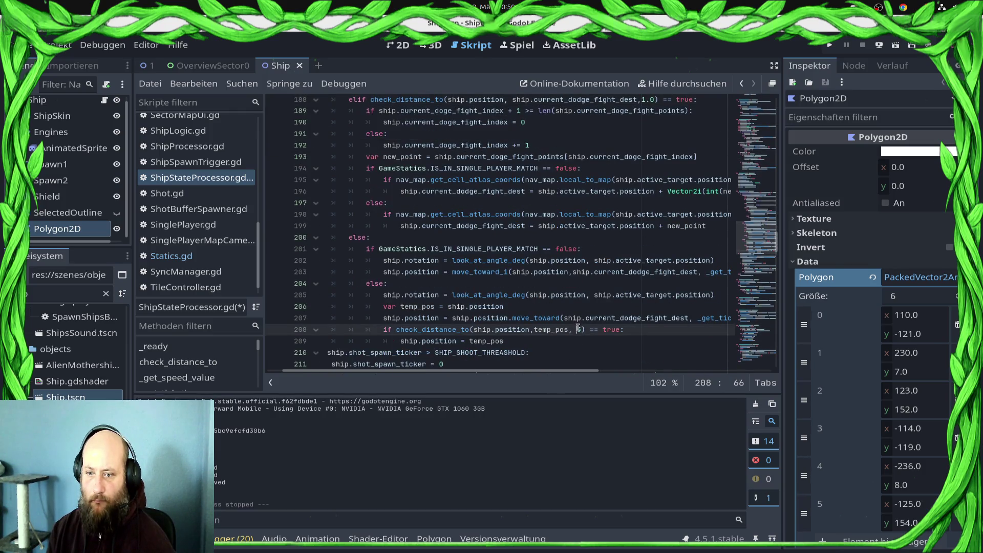
type("4")
key("ctrl+s")
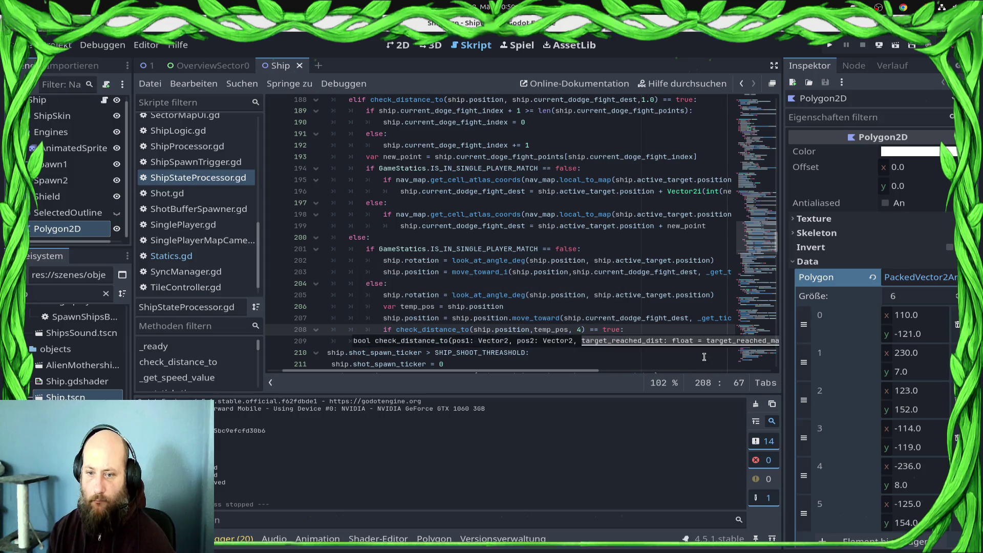
left_click(520, 353)
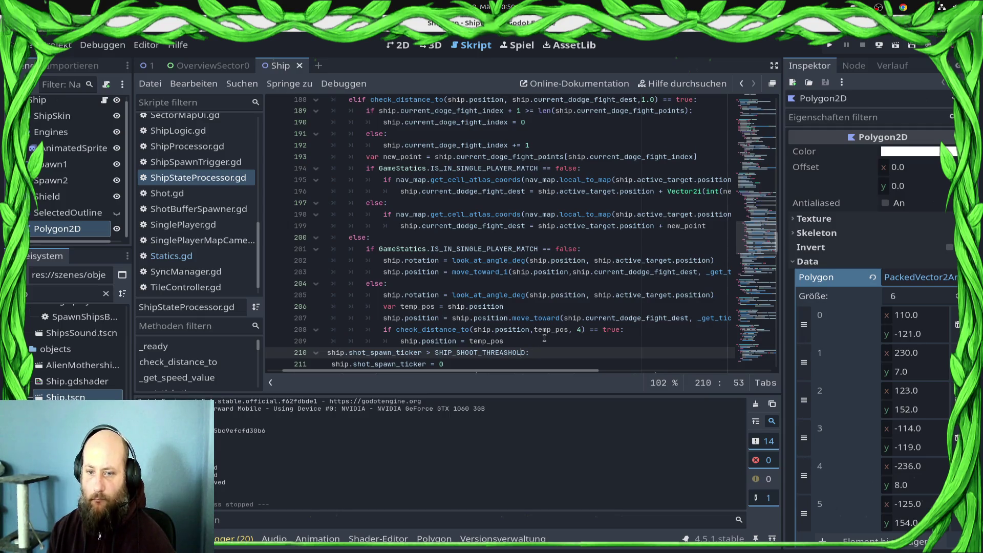
Move to the move_toward line and launch the game for testing
scroll(545, 338, "down", 3)
scroll(529, 216, "left", 2)
left_click(540, 216)
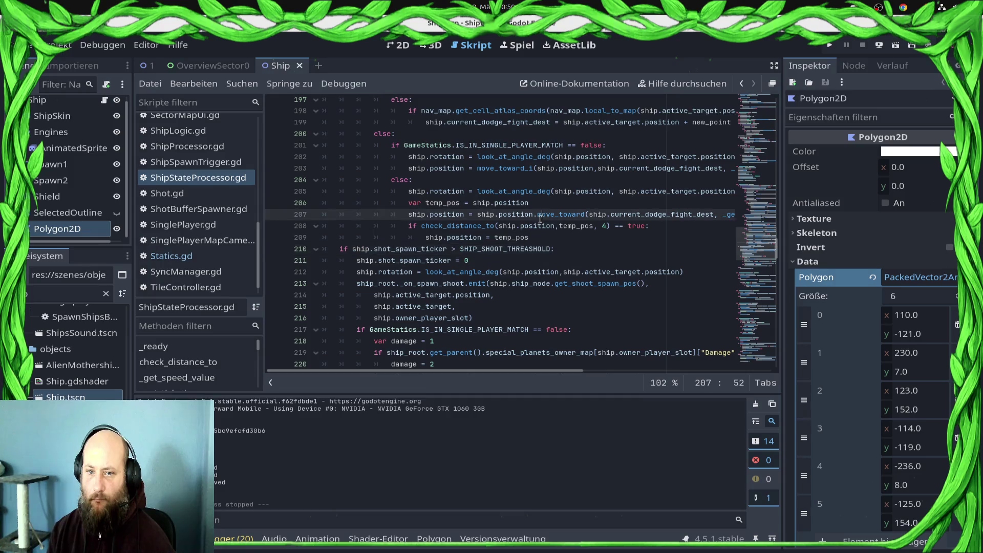
left_click(830, 46)
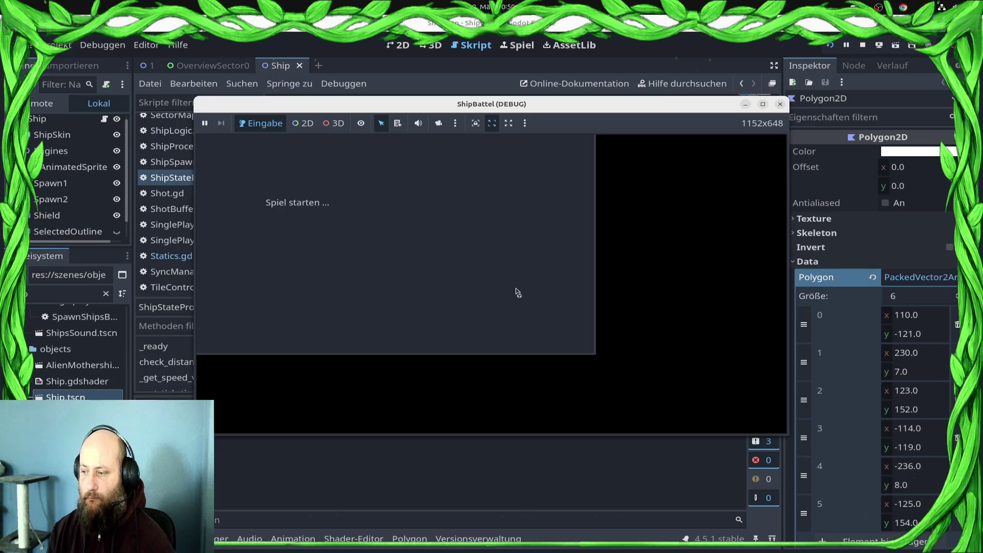
Maximize the game, accept the Draxal Homesector mission, and dismiss the briefing
left_click(762, 105)
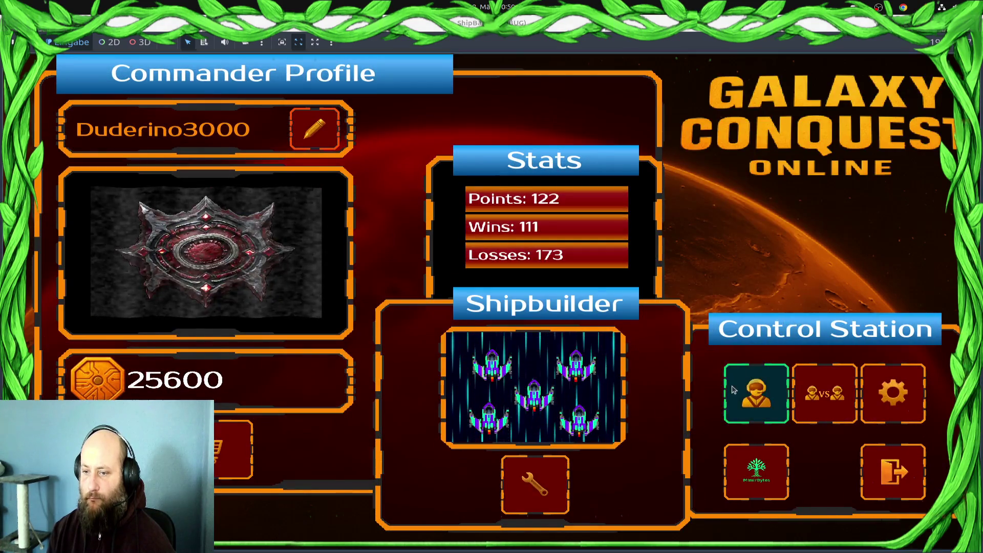
left_click(757, 391)
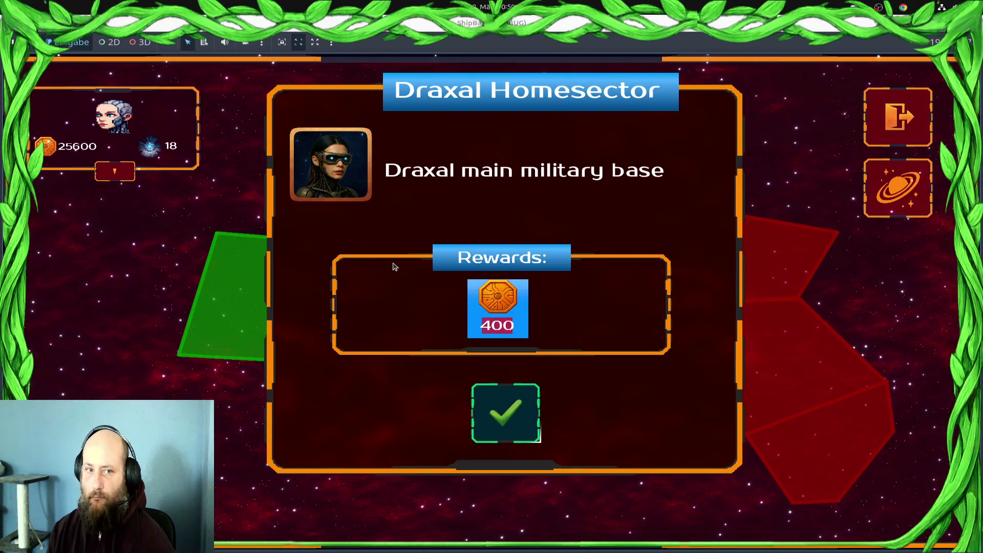
key("Return")
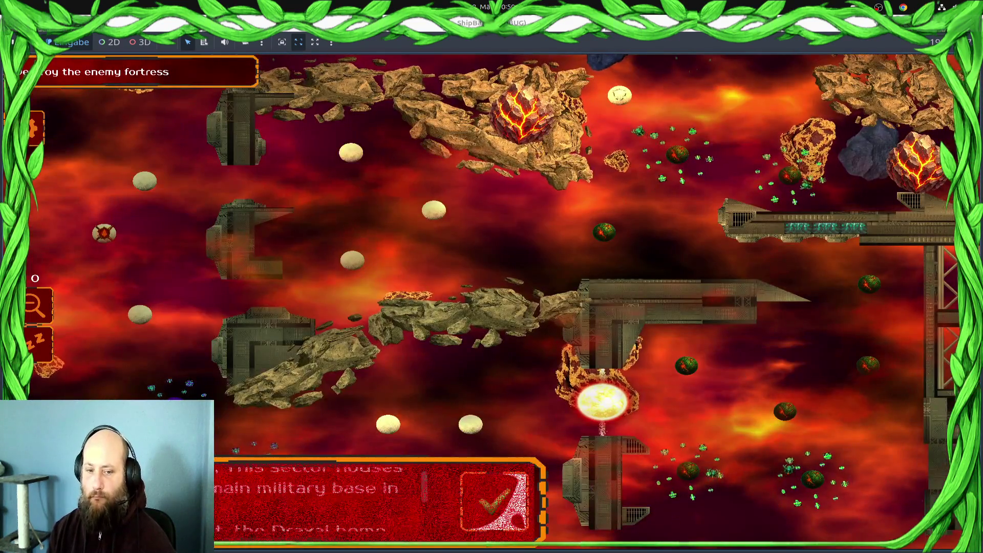
left_click(494, 500)
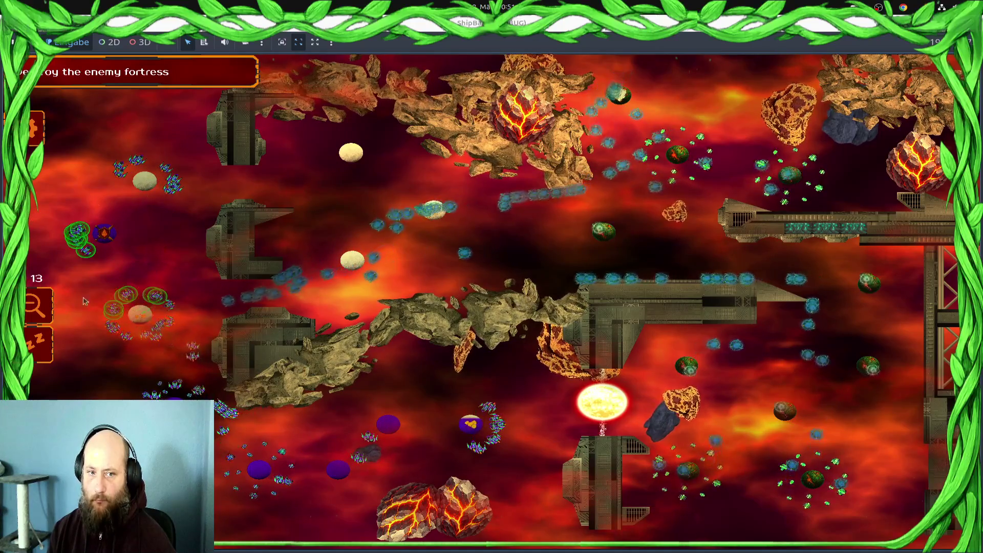
Select the lower-left fleet, then switch to control groups 1 and 2
scroll(88, 362, "up", 5)
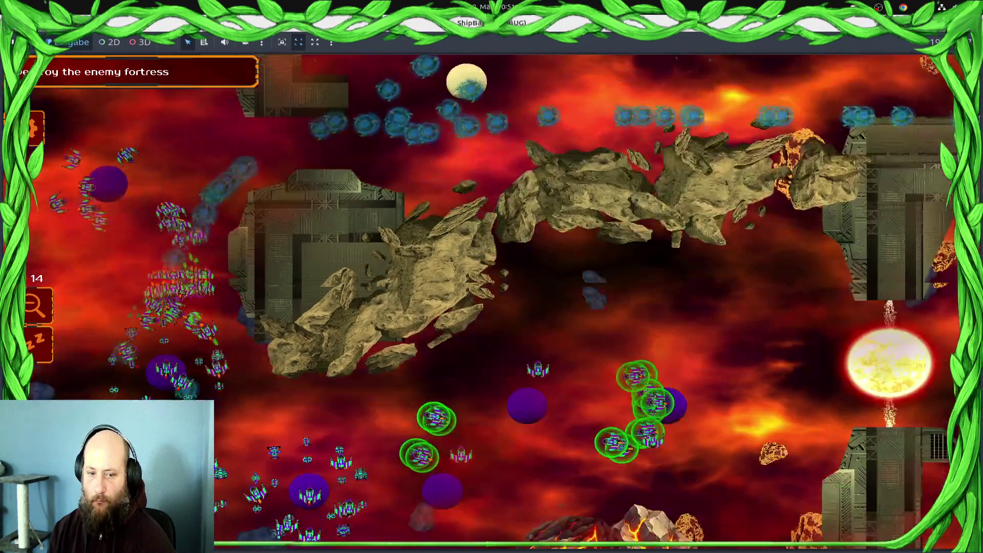
left_click_drag(198, 406, 326, 292)
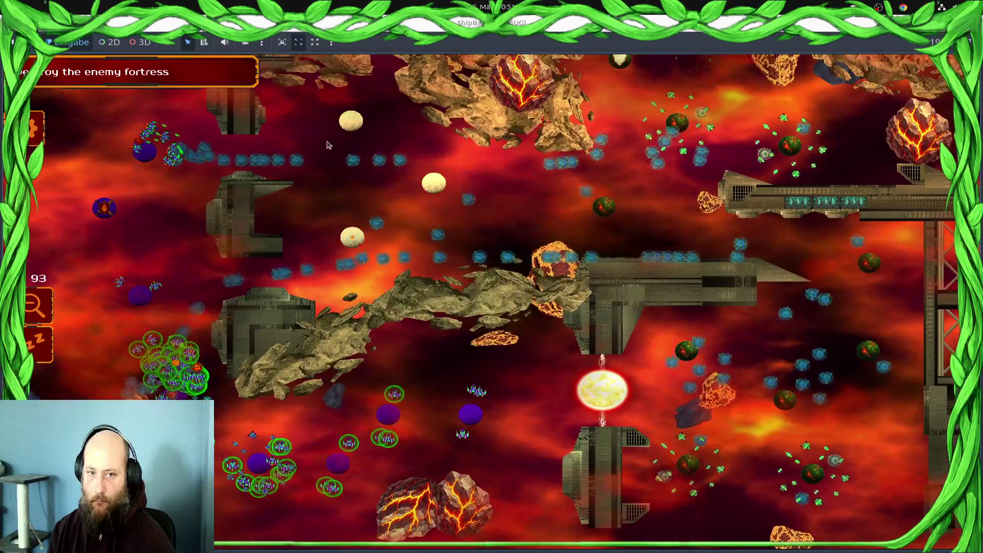
key("1")
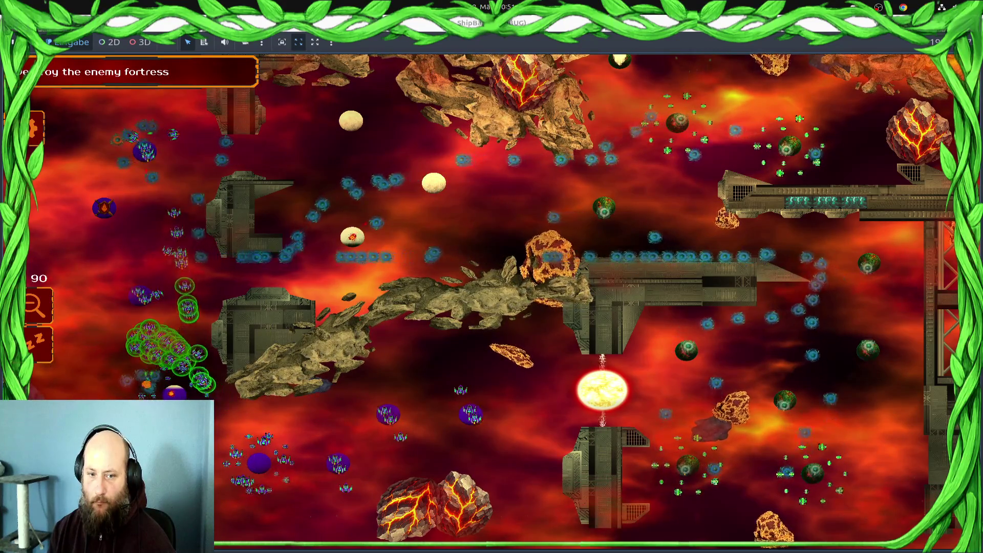
key("2")
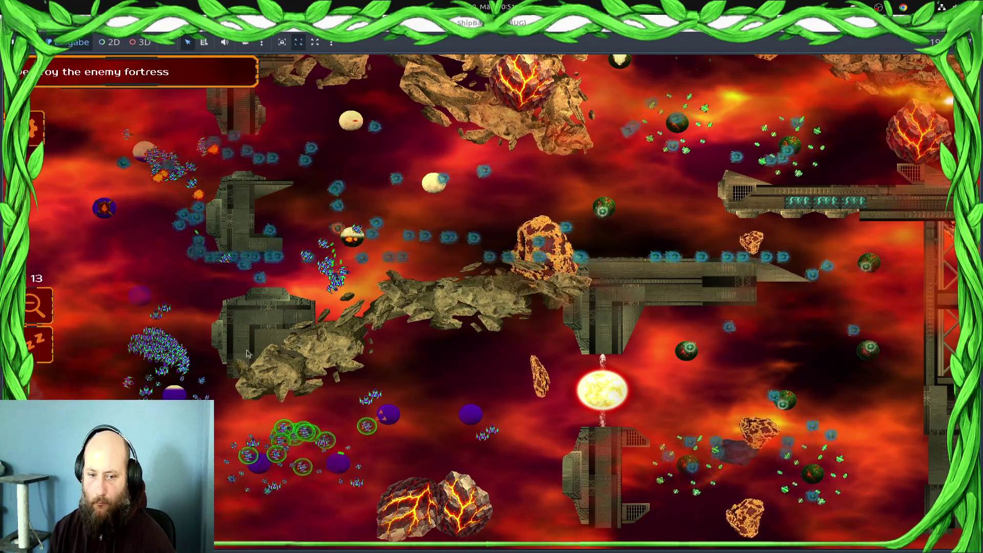
Select the left-side clusters and send fleets toward the lower and central planets
left_click_drag(195, 191, 126, 125)
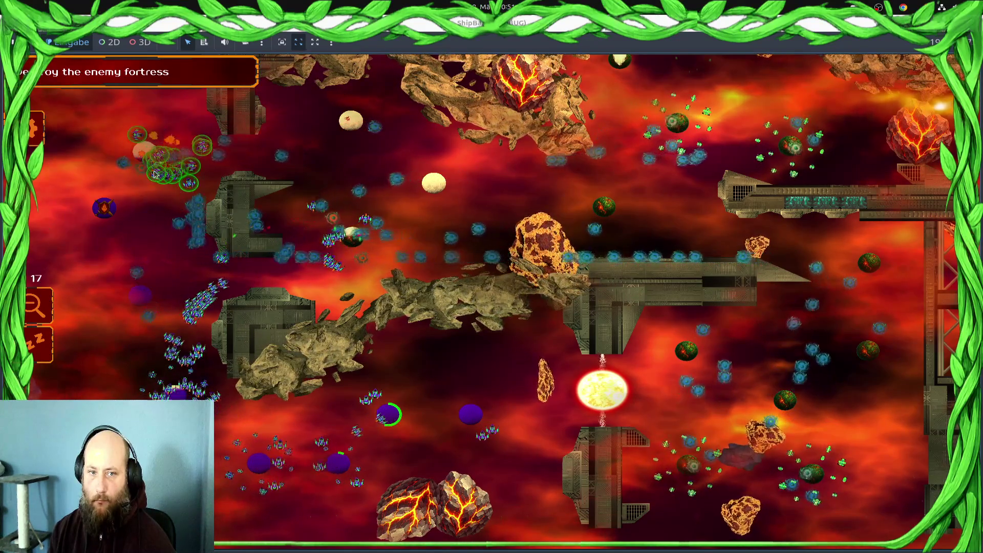
mouse_move(159, 326)
left_mouse_down()
mouse_move(279, 256)
mouse_move(314, 221)
left_mouse_up()
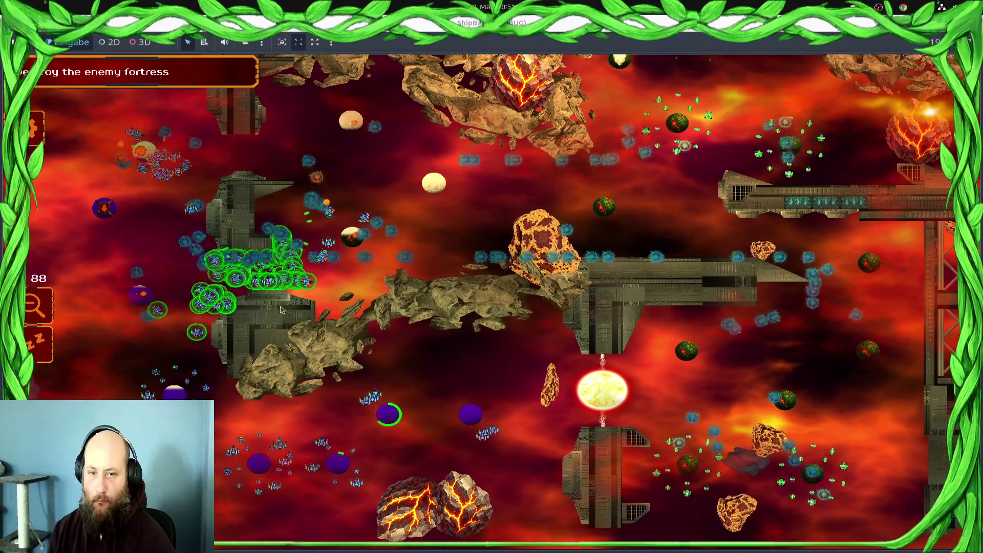
left_click_drag(311, 484, 307, 486)
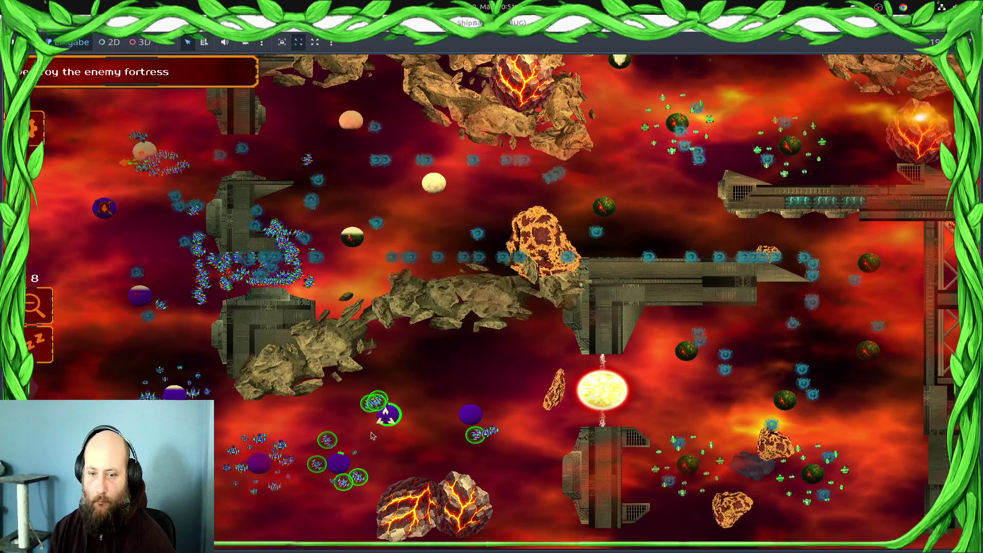
left_click_drag(343, 214, 363, 251)
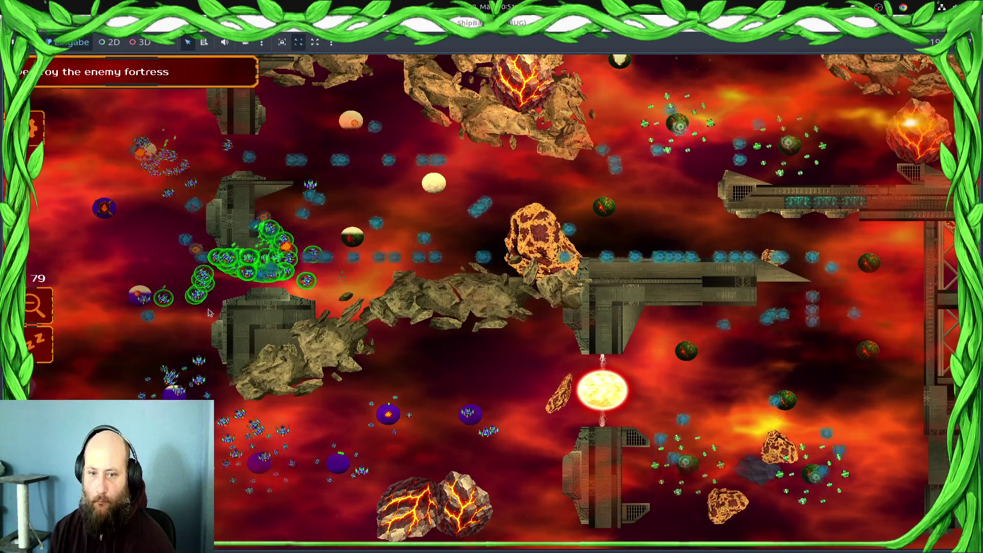
left_click(353, 238)
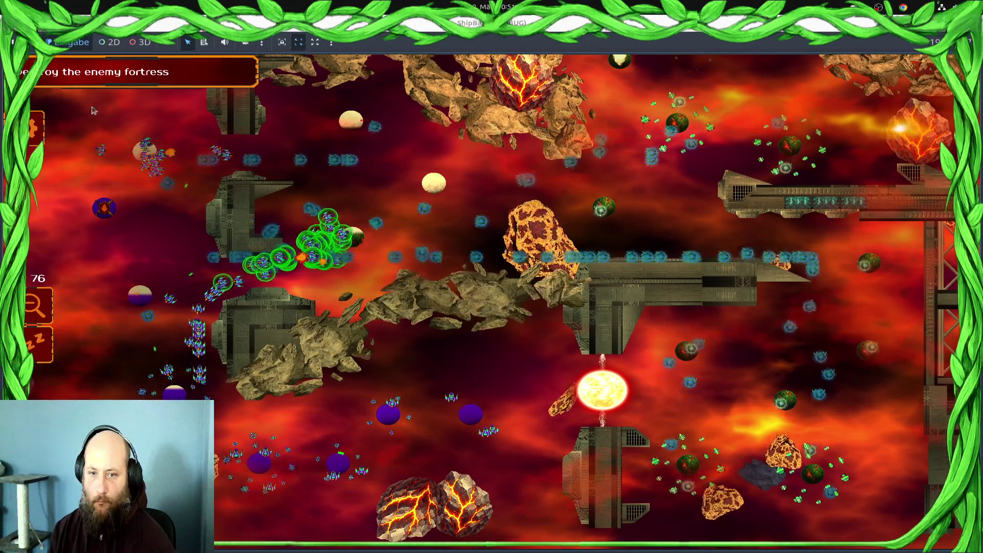
mouse_move(123, 133)
left_mouse_down()
mouse_move(138, 295)
mouse_move(184, 306)
left_mouse_up()
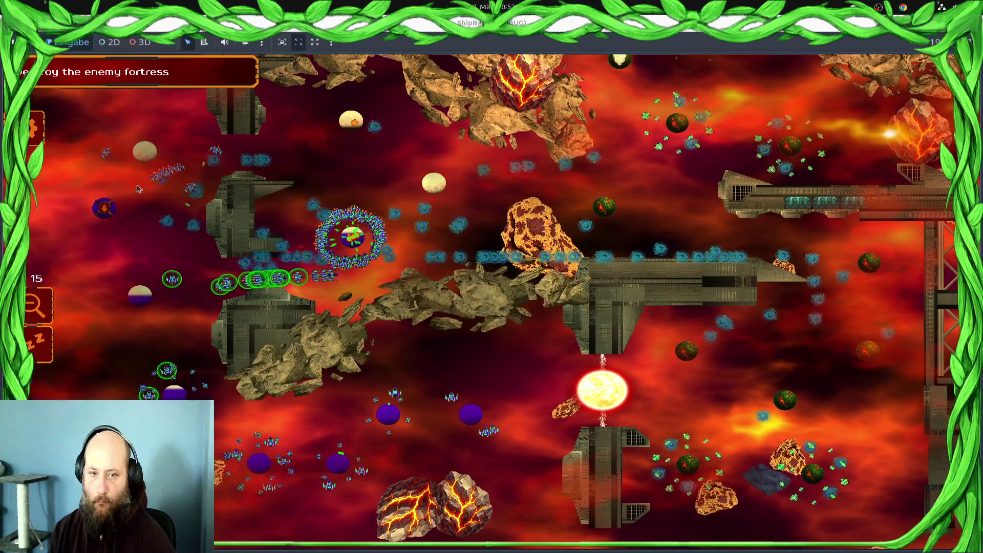
left_click(428, 441)
left_click_drag(347, 438, 347, 438)
left_click(353, 237)
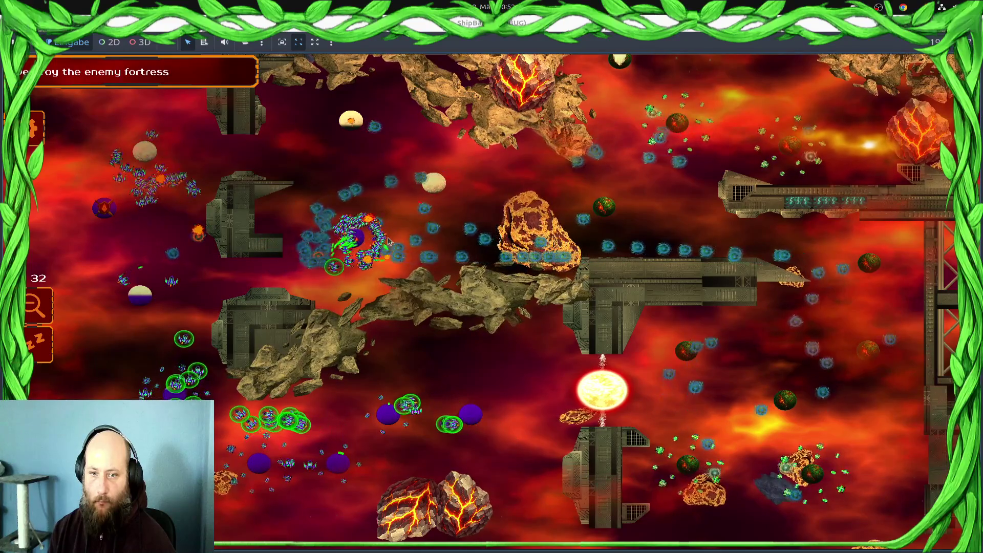
Select the top-left, middle-cluster and idle bottom units for the next push
left_click(145, 151)
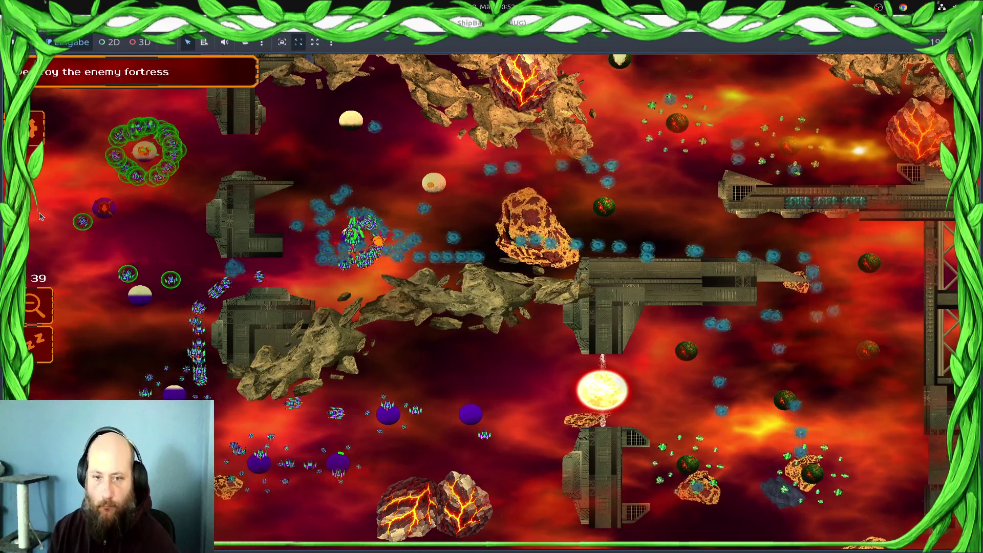
left_click_drag(385, 407, 386, 407)
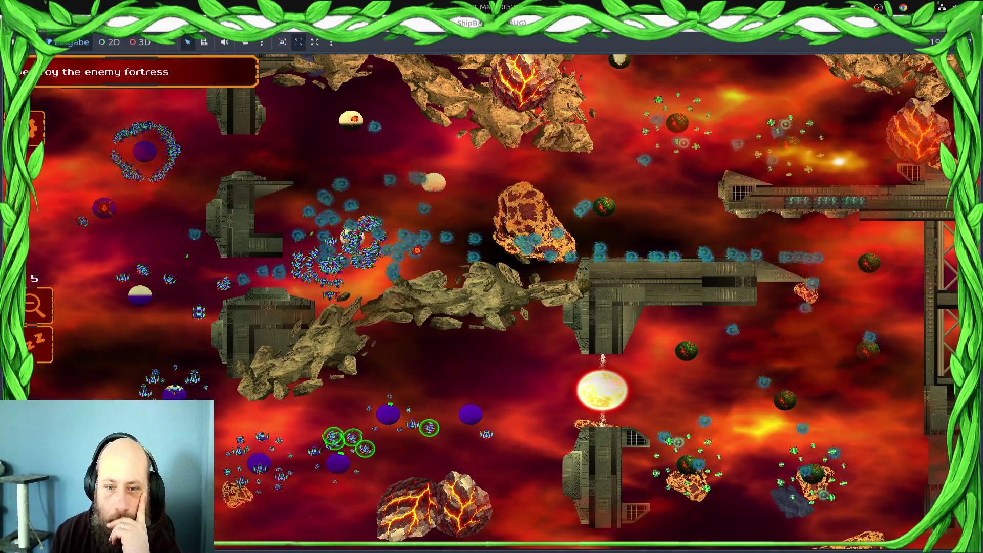
left_click(389, 228)
left_click_drag(389, 228, 404, 209)
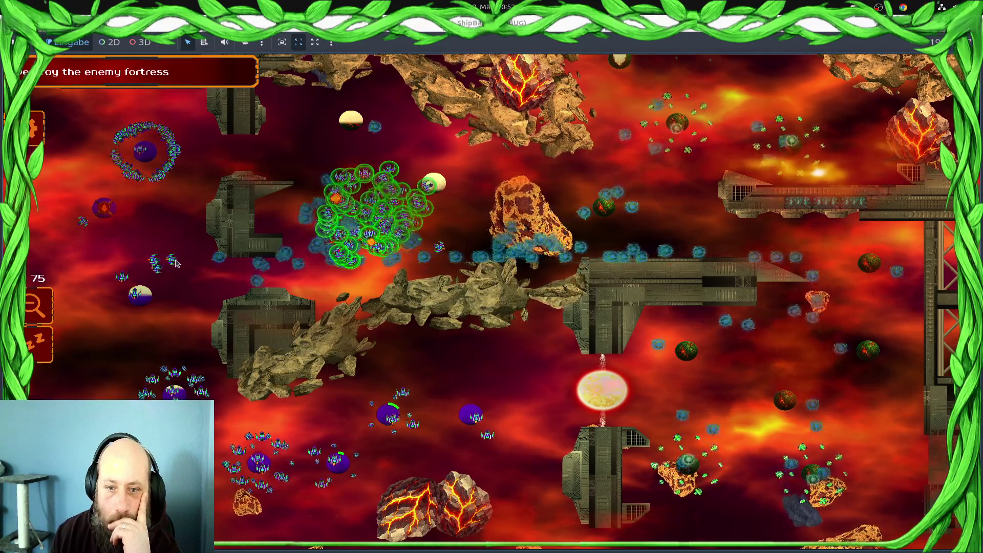
key("i")
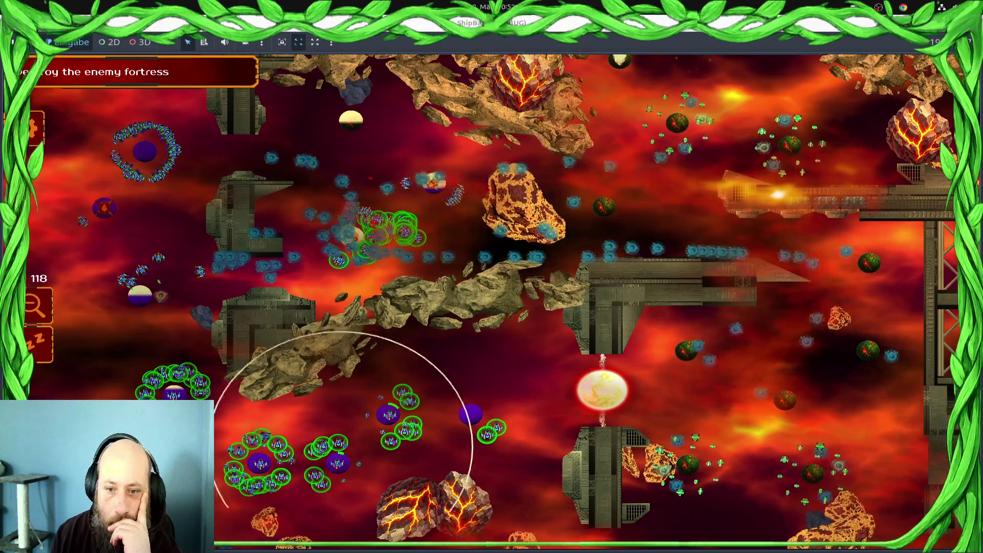
key("i")
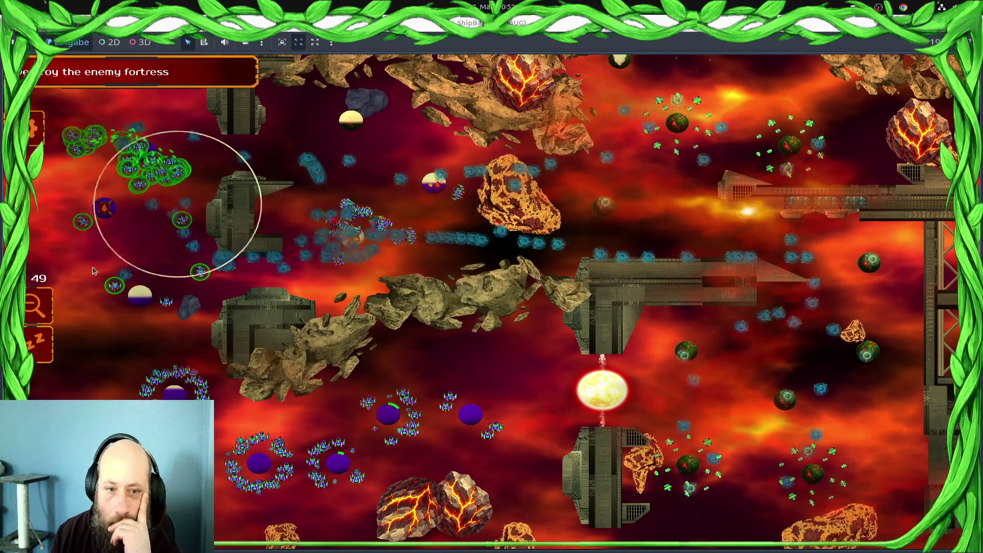
mouse_move(280, 169)
left_mouse_down()
mouse_move(127, 377)
mouse_move(82, 287)
left_mouse_up()
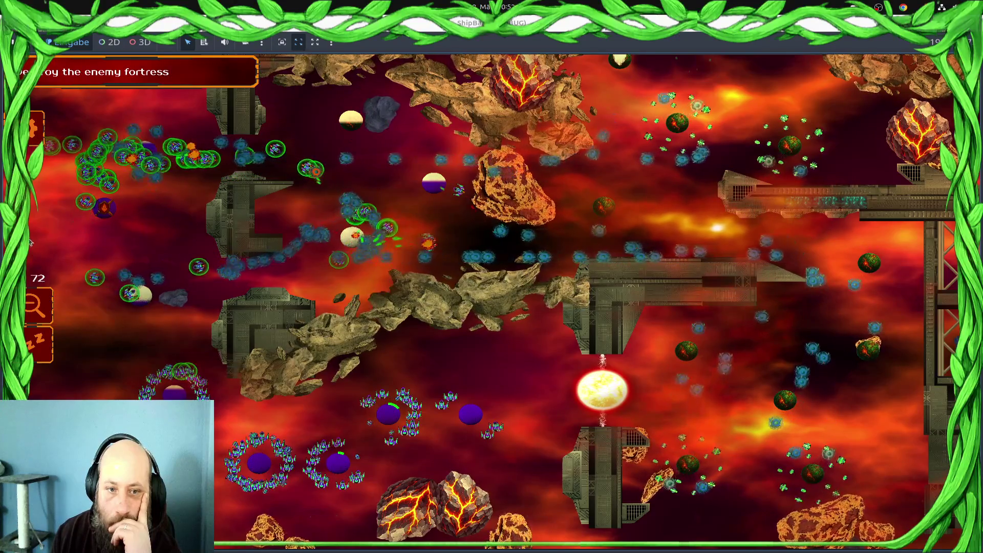
Pick the mid-left and bottom fleets plus groups 1 and 2, then stop the game
key("Up")
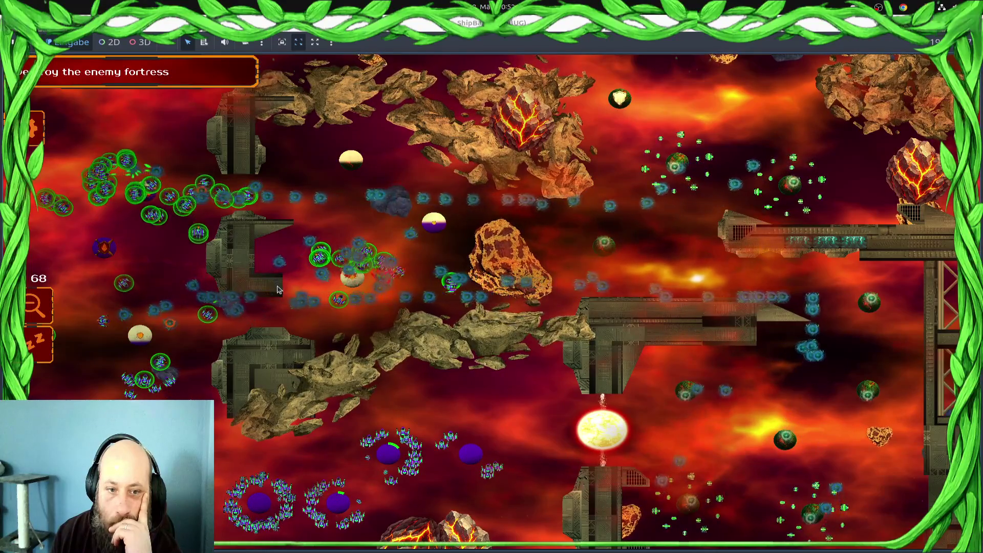
left_click(364, 228)
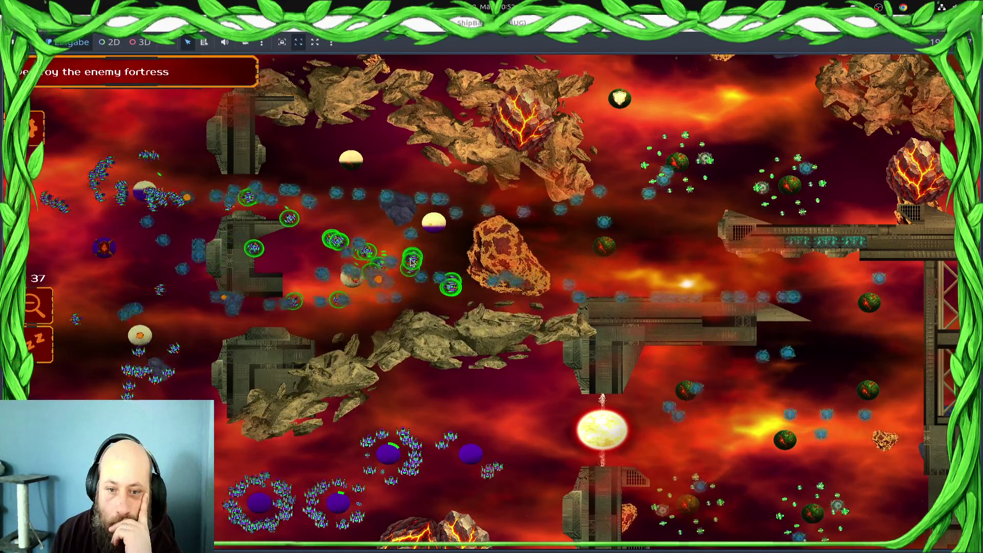
left_click(495, 433)
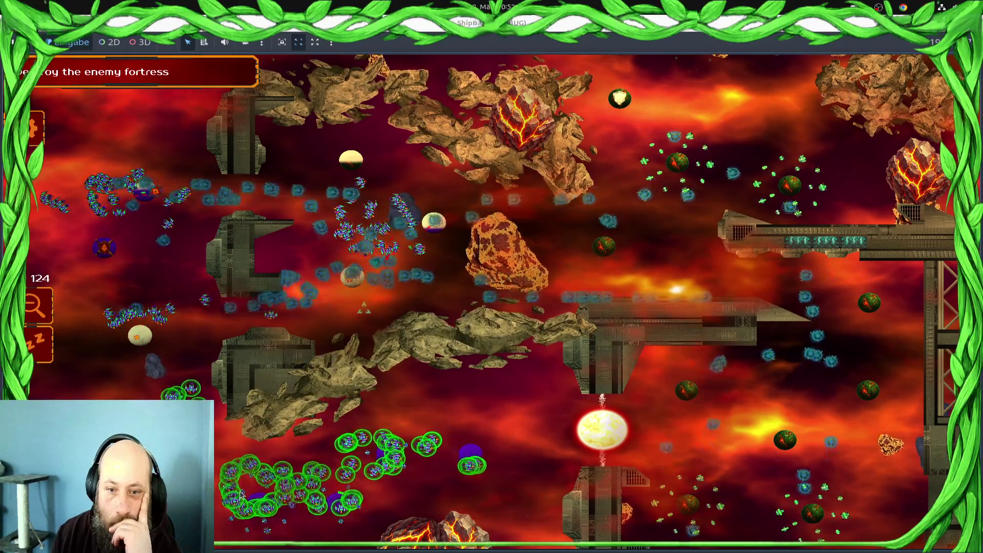
key("Down")
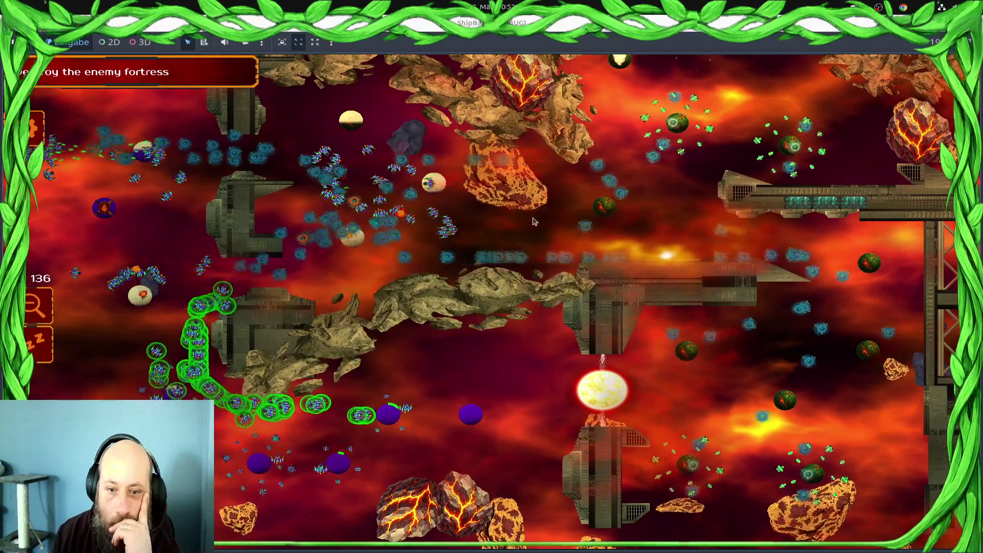
key("1")
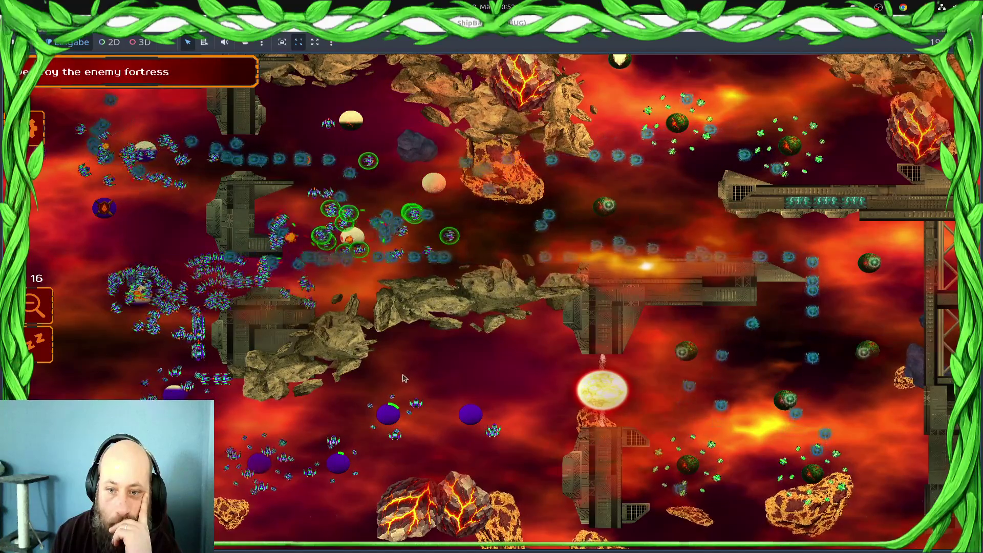
key("2")
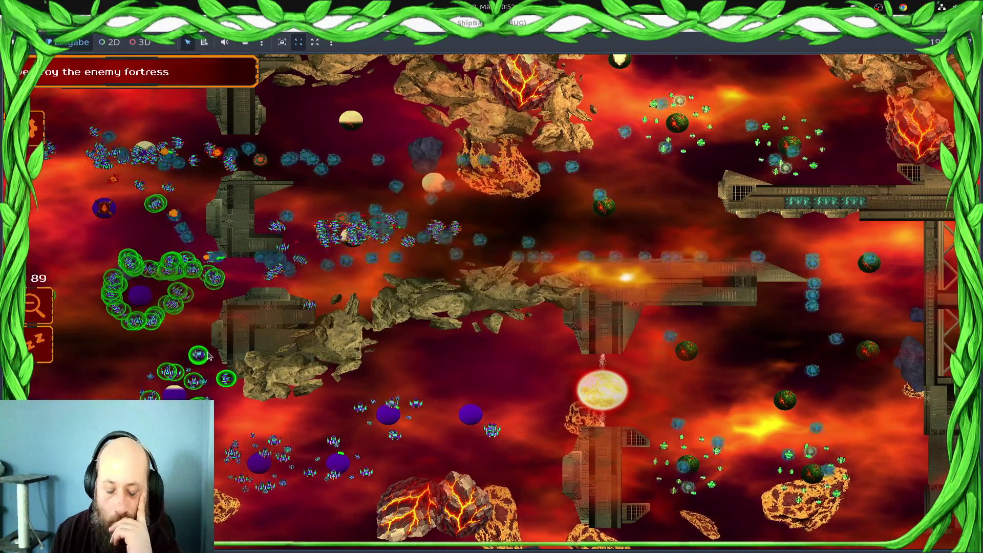
key("F8")
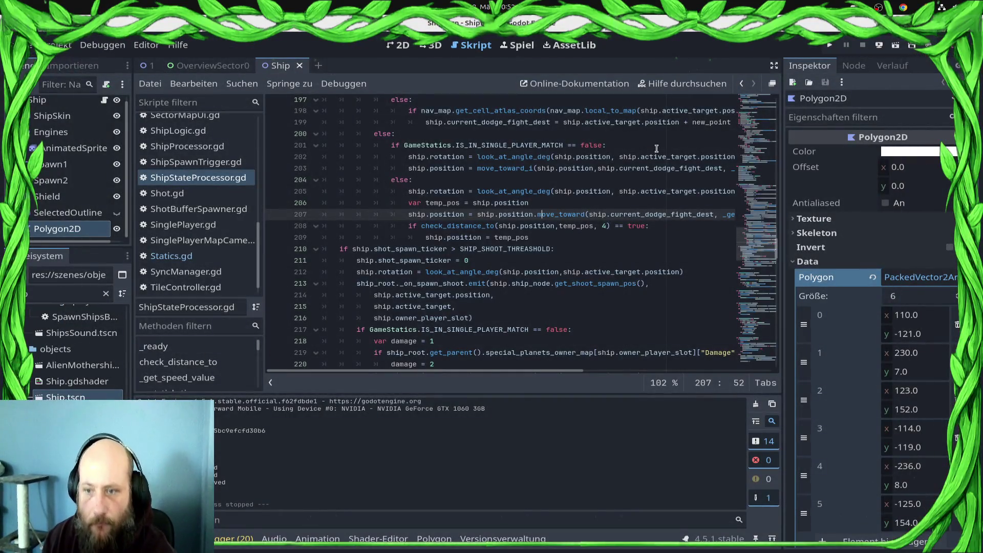
Jump to look_at_angle_deg and change line 208's check_distance_to threshold from 4 to 2, saving
scroll(572, 277, "up", 3)
scroll(547, 299, "down", 6)
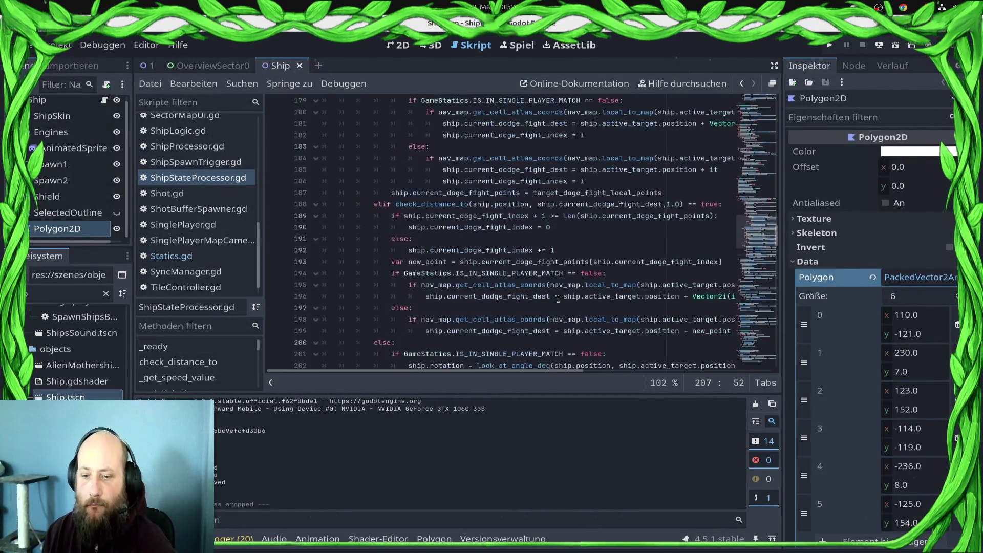
left_click(511, 308, "ctrl")
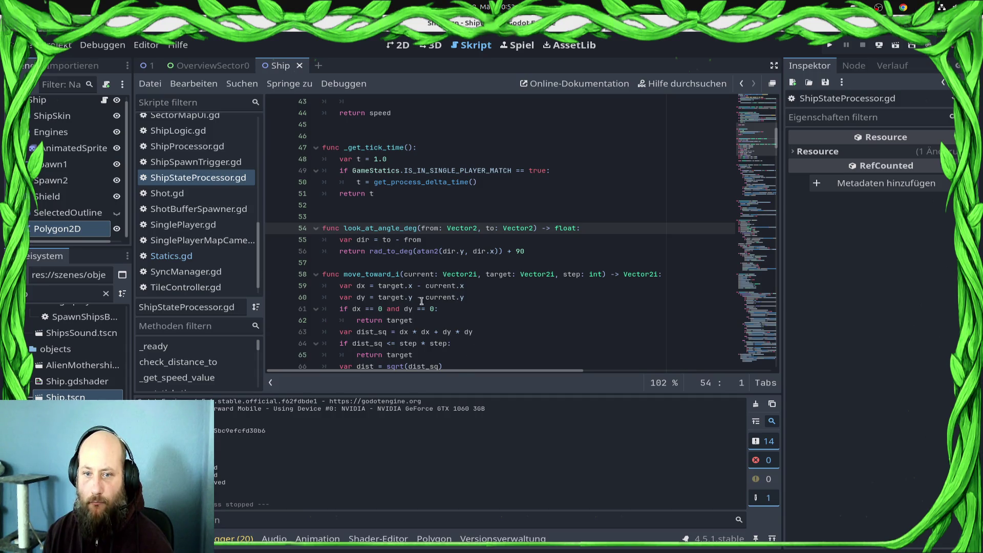
scroll(429, 287, "down", 20)
scroll(412, 331, "down", 20)
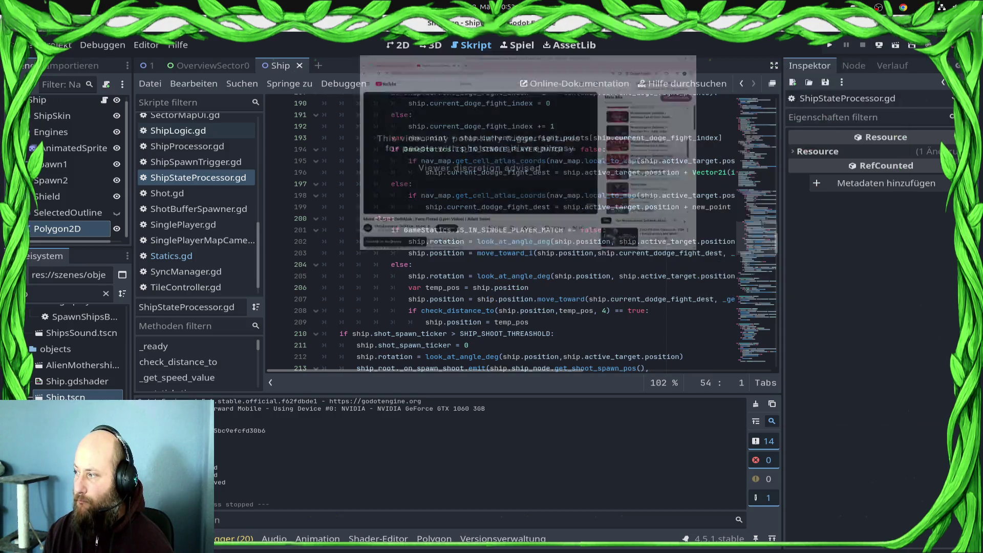
scroll(621, 311, "up", 1)
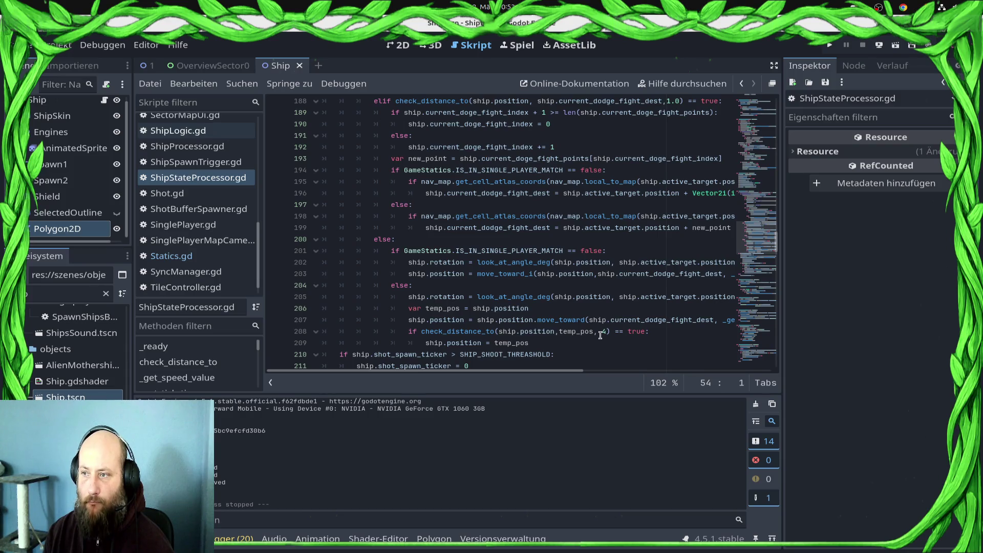
left_click(607, 332)
type("2")
key("ctrl+s")
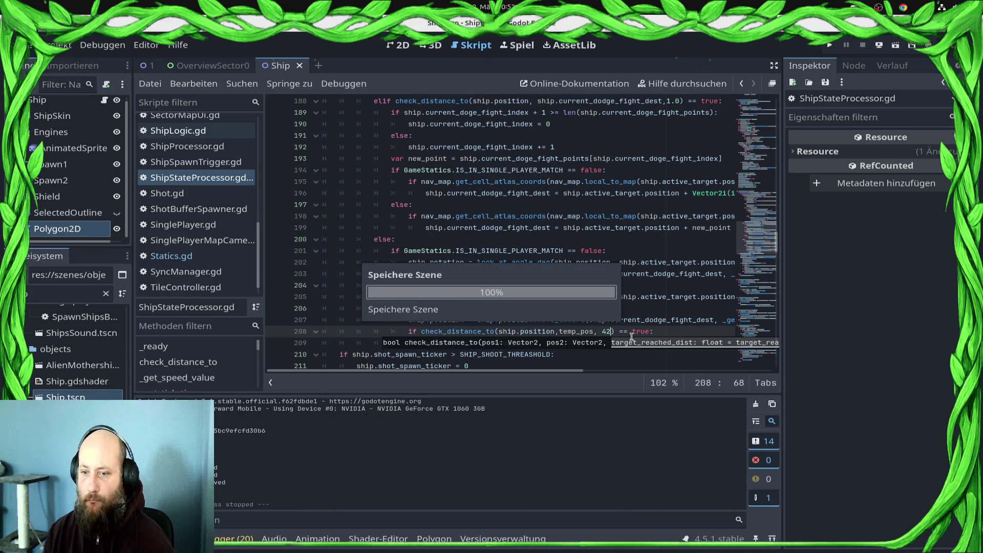
key("ctrl+s")
scroll(509, 307, "up", 2)
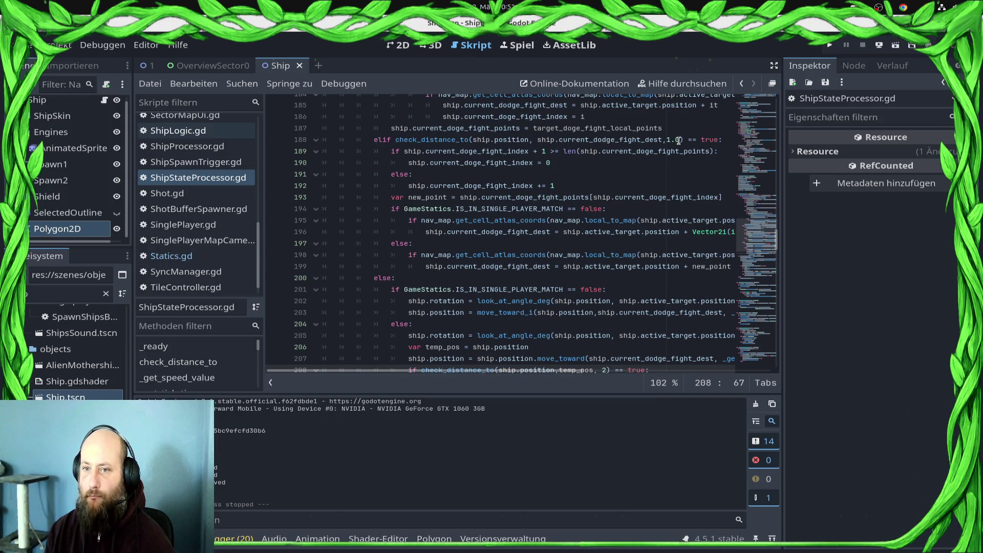
Append dogfight_index to the end of line 182 and save
scroll(599, 220, "up", 8)
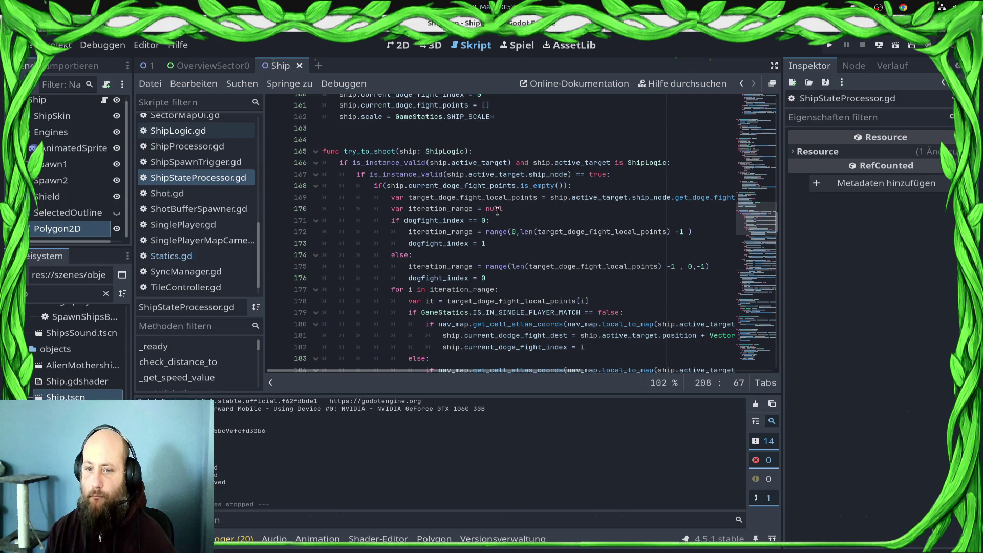
scroll(497, 211, "down", 3)
mouse_move(497, 211)
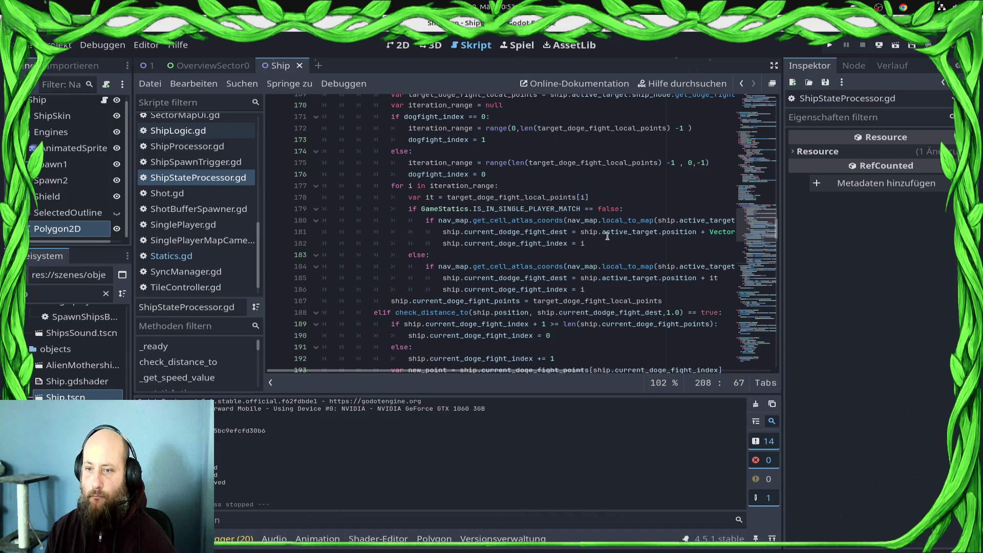
left_click(615, 244)
scroll(614, 244, "up", 2)
scroll(614, 244, "down", 2)
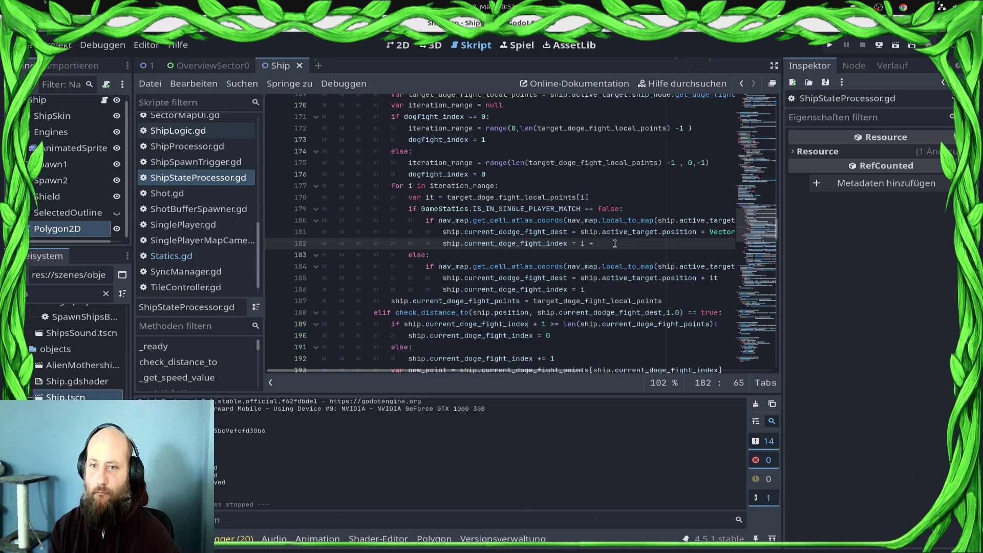
type("dog")
key("Return")
key("ctrl+s")
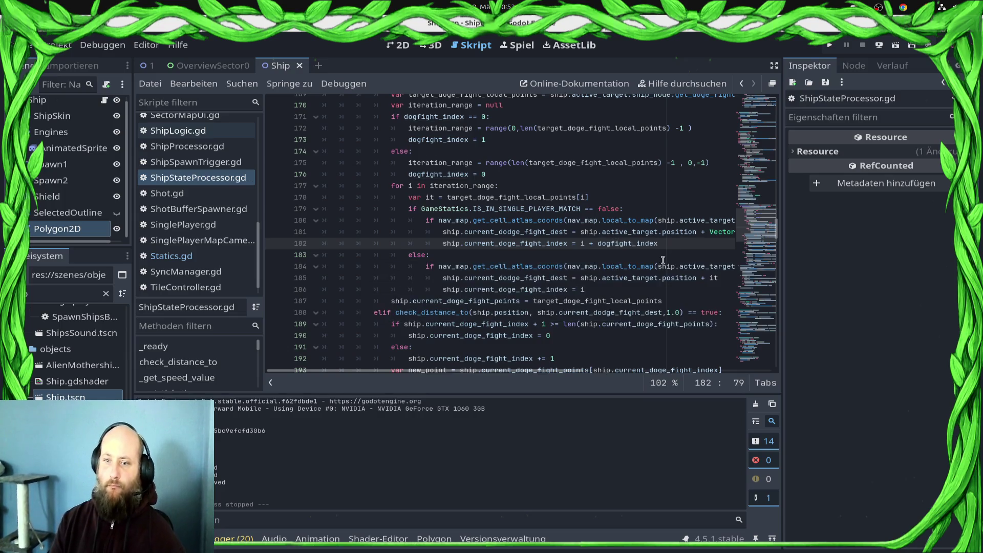
Copy i + dogfight_index onto line 186, save, and run the project
key("Left")
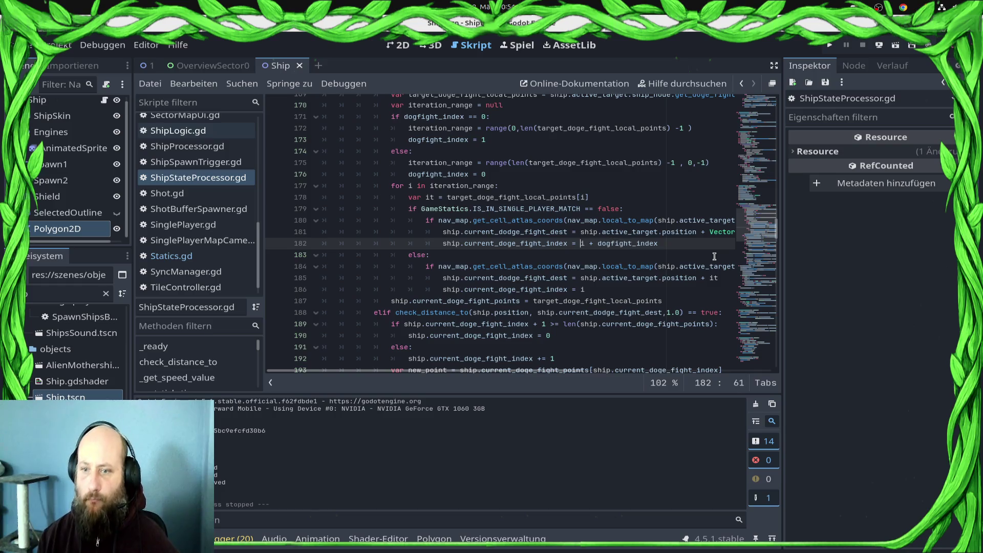
key("shift+End")
key("ctrl+c")
key("Down")
key("Down")
key("Down")
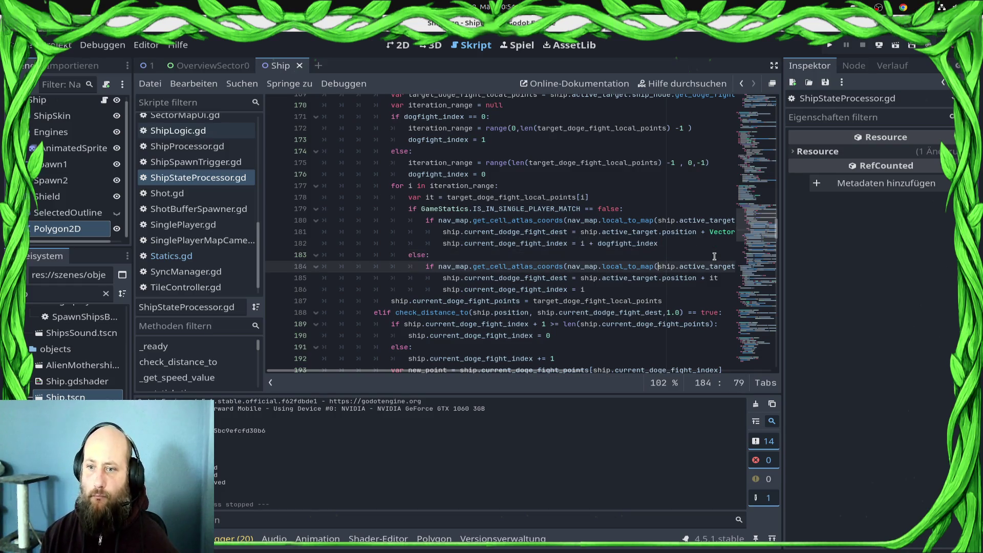
key("ctrl+v")
key("ctrl+s")
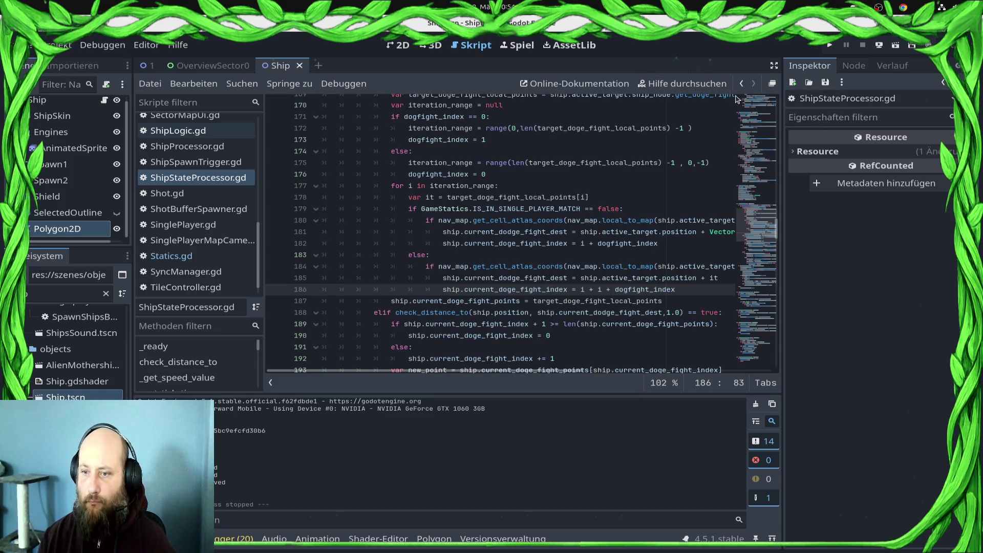
left_click(831, 46)
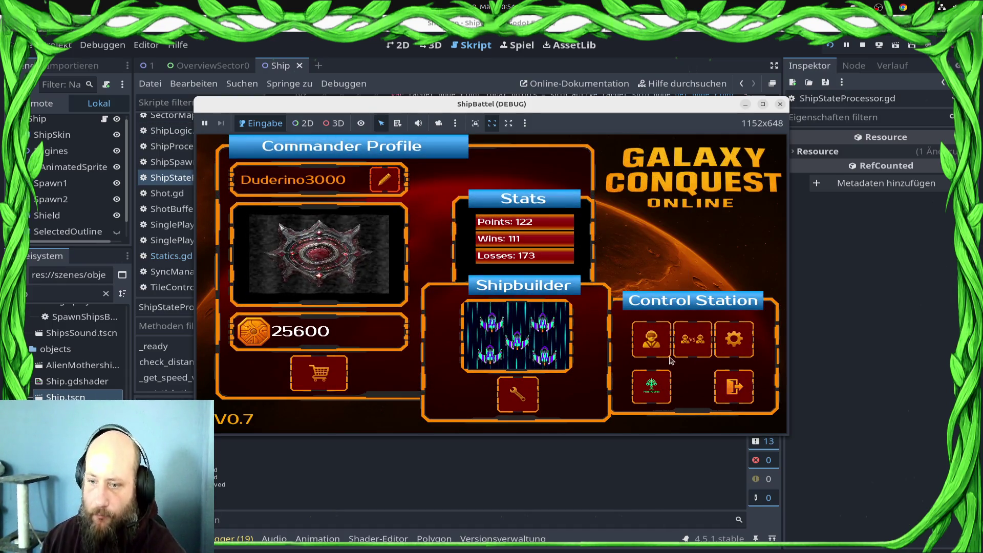
Enter the Draxal Homesector battle in a maximized window and send the first ships out
left_click(473, 312)
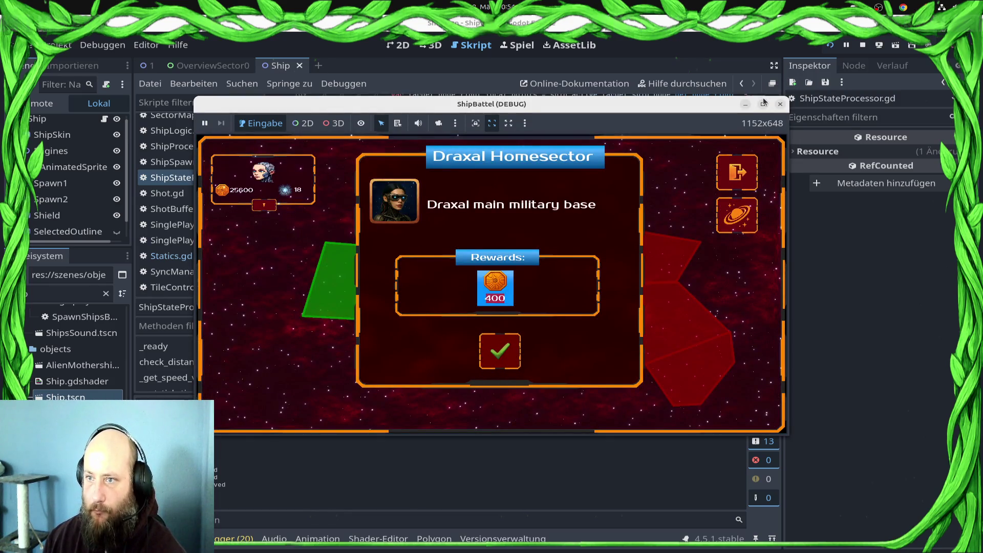
left_click(764, 103)
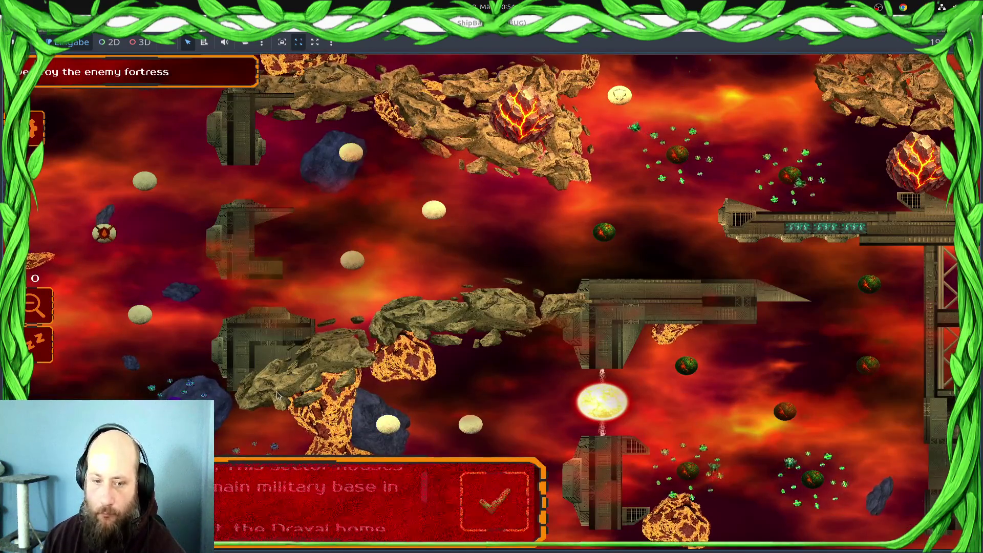
left_click(486, 500)
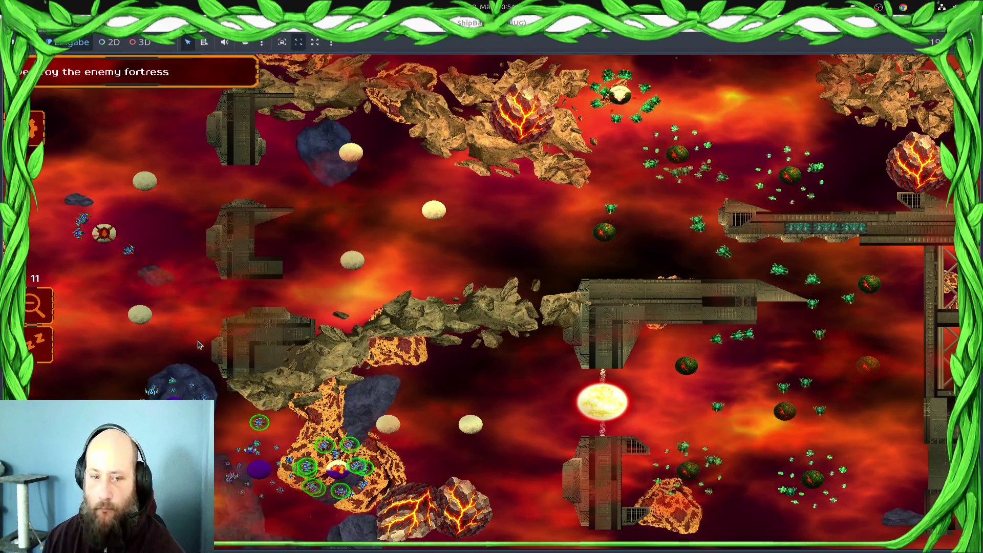
right_click(139, 213)
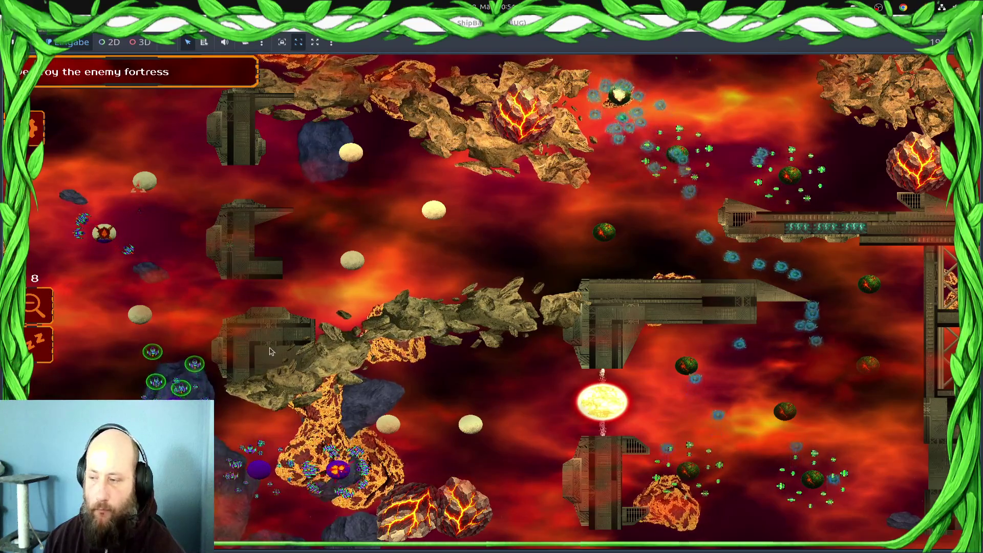
Select the lower-left, upper-left and middle-egg ship clusters in turn
left_click_drag(278, 471, 343, 476)
left_click_drag(233, 179, 128, 215)
mouse_move(194, 381)
left_mouse_down()
mouse_move(139, 317)
mouse_move(470, 424)
mouse_move(217, 413)
mouse_move(187, 371)
left_mouse_up()
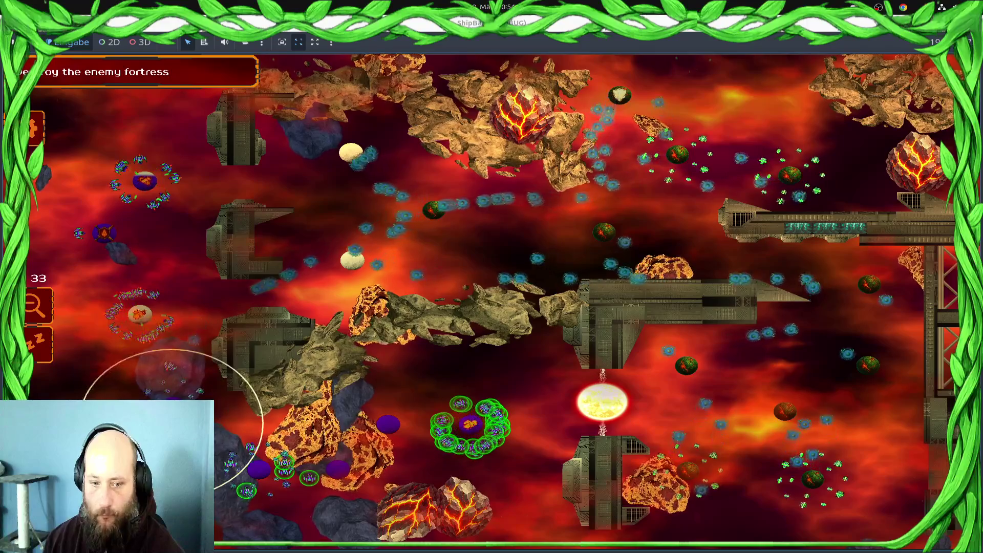
left_click_drag(338, 538, 338, 529)
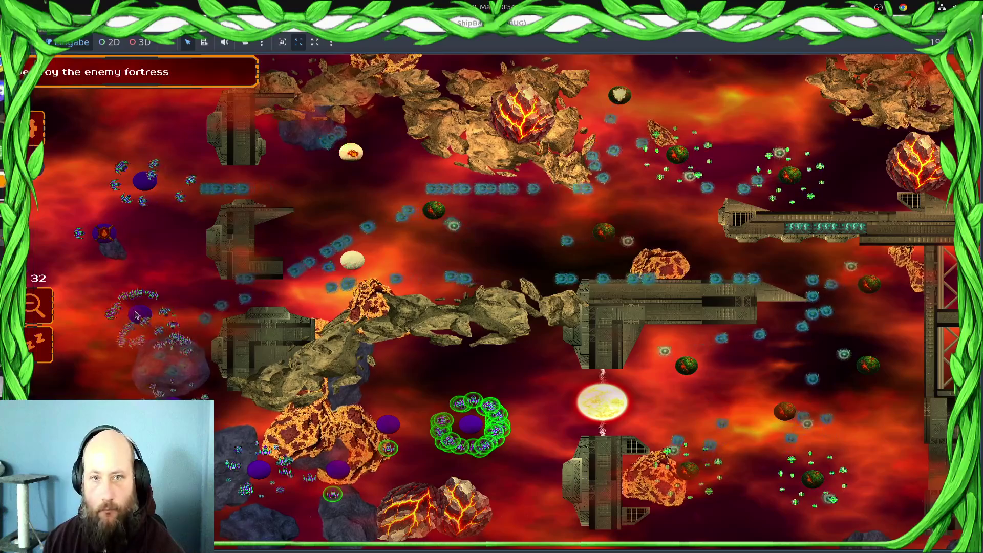
left_click_drag(190, 346, 90, 325)
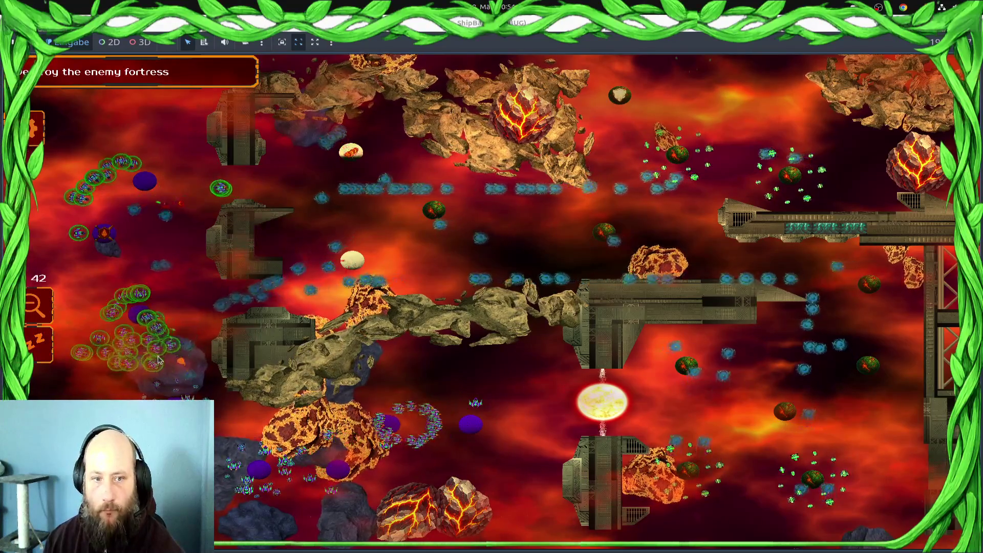
mouse_move(153, 338)
left_mouse_down()
mouse_move(142, 397)
mouse_move(274, 361)
left_mouse_up()
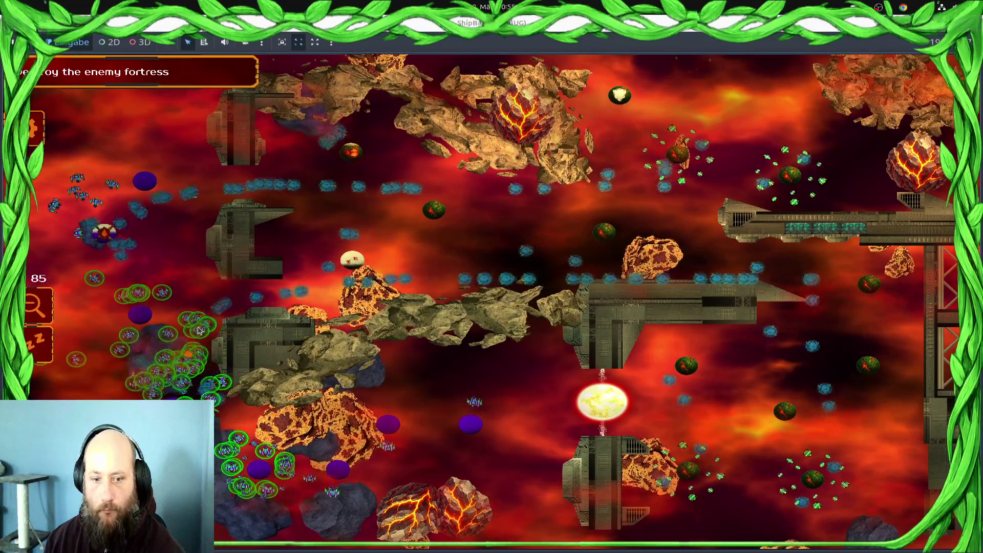
Reselect the whole left fleet, the lower fleet and the central group
left_click_drag(202, 361, 279, 231)
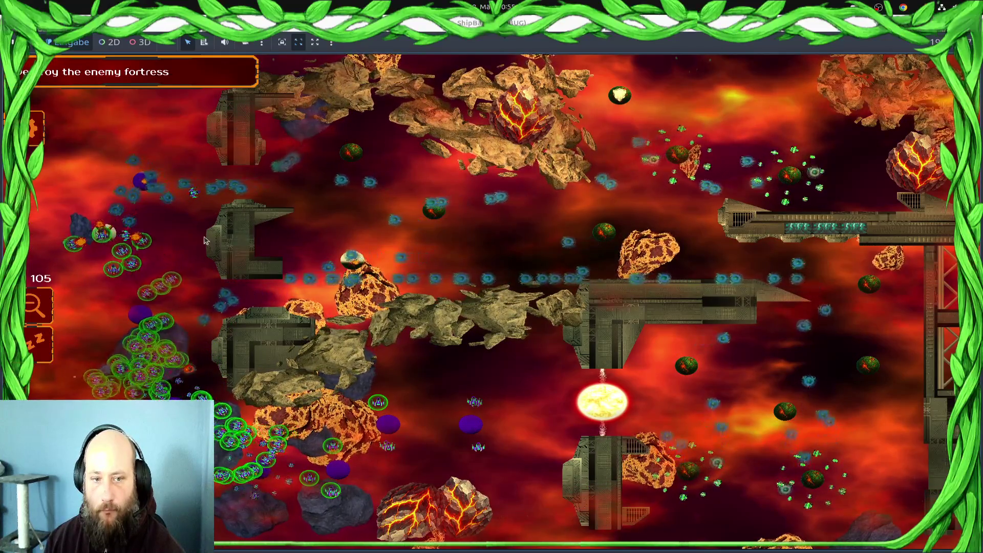
left_click_drag(328, 538, 223, 334)
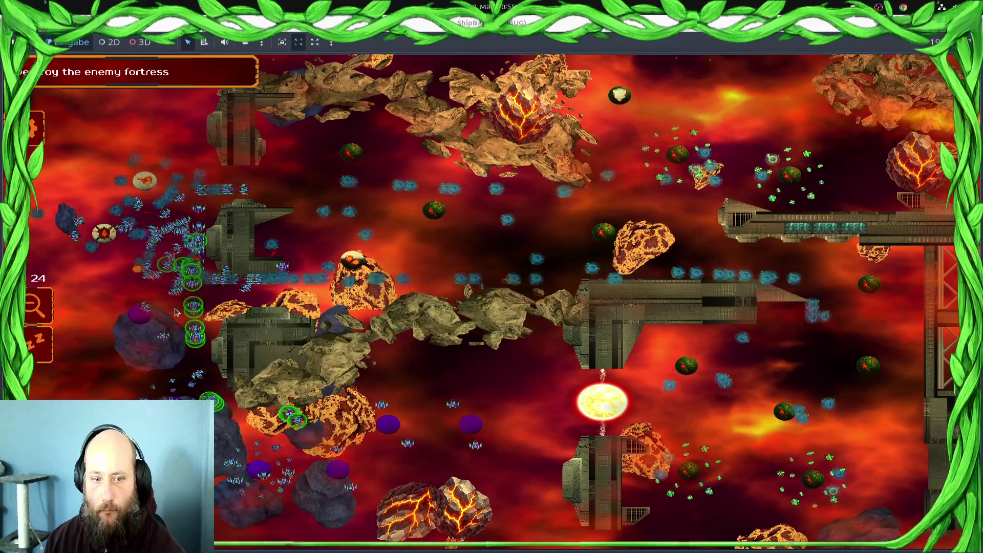
mouse_move(206, 274)
left_mouse_down()
mouse_move(115, 195)
mouse_move(147, 232)
left_mouse_up()
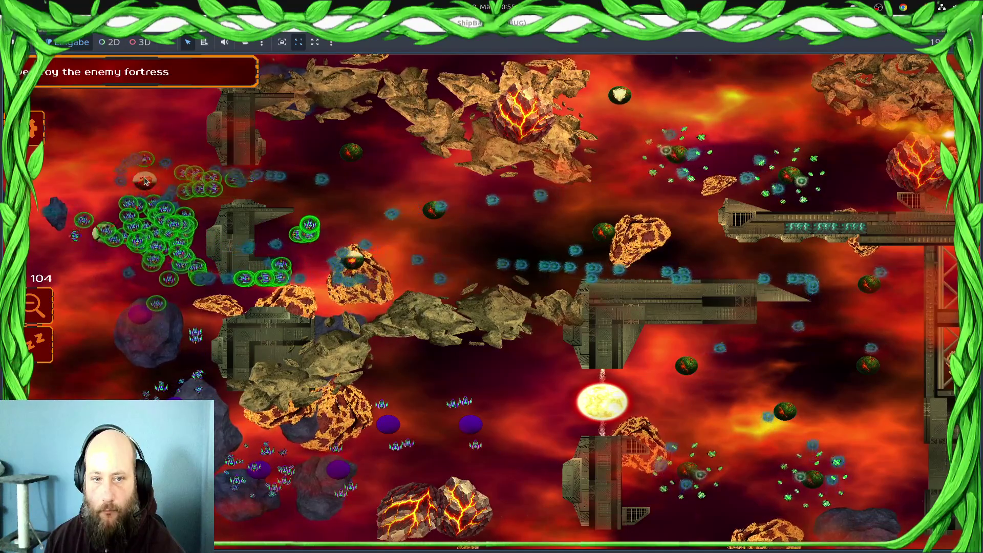
left_click_drag(307, 389, 225, 486)
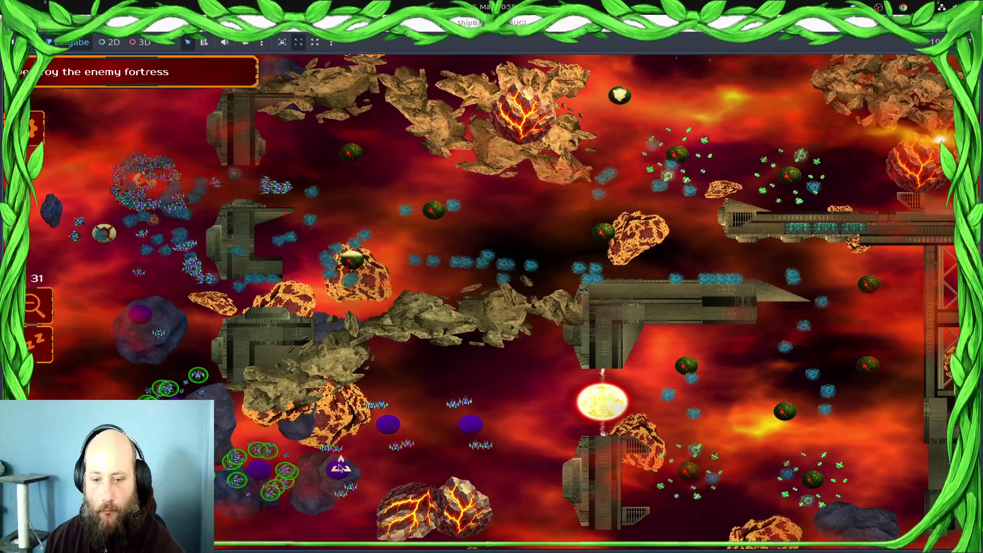
left_click_drag(525, 348, 394, 473)
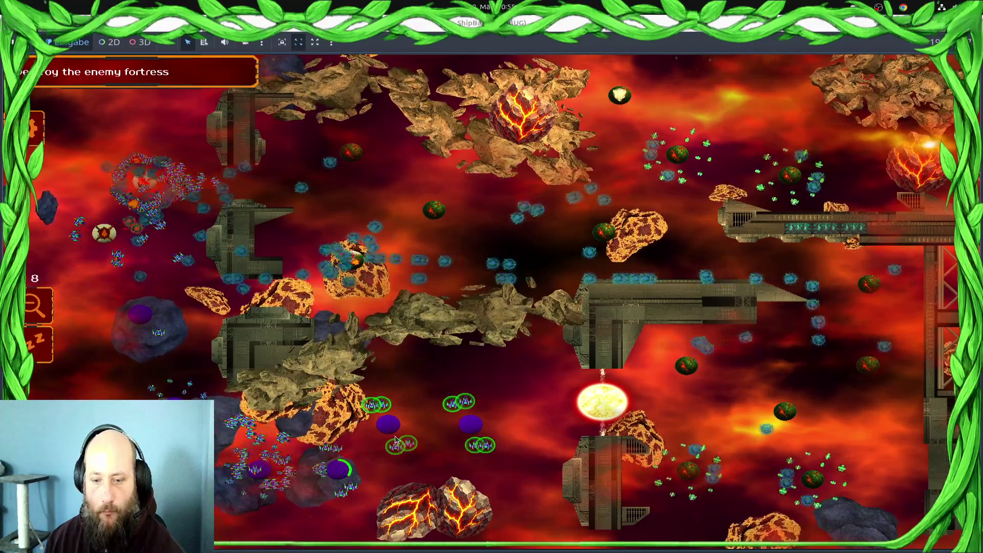
Select squads across the bottom and left regions, then every fighter squad on screen
mouse_move(240, 546)
left_mouse_down()
mouse_move(287, 502)
mouse_move(333, 487)
left_mouse_up()
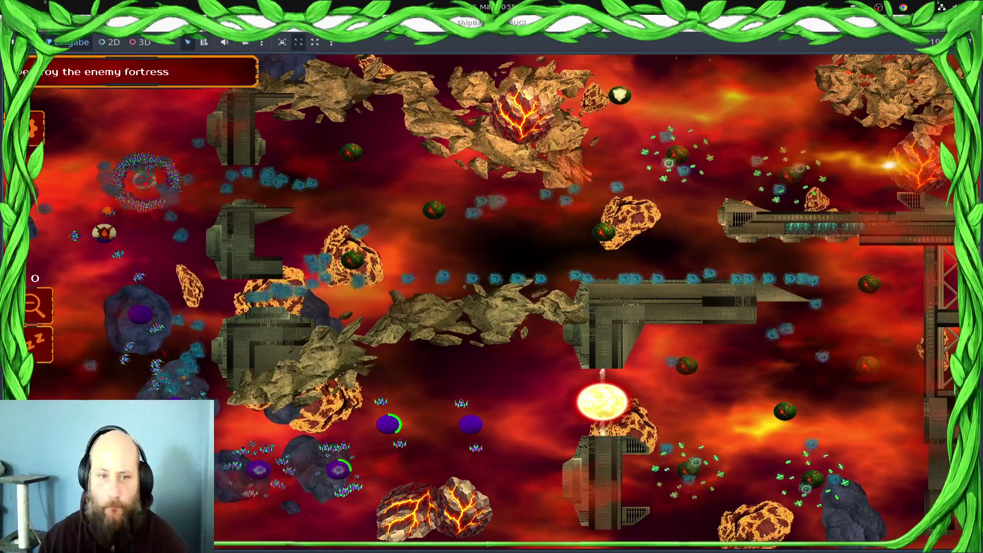
left_click_drag(200, 143, 30, 385)
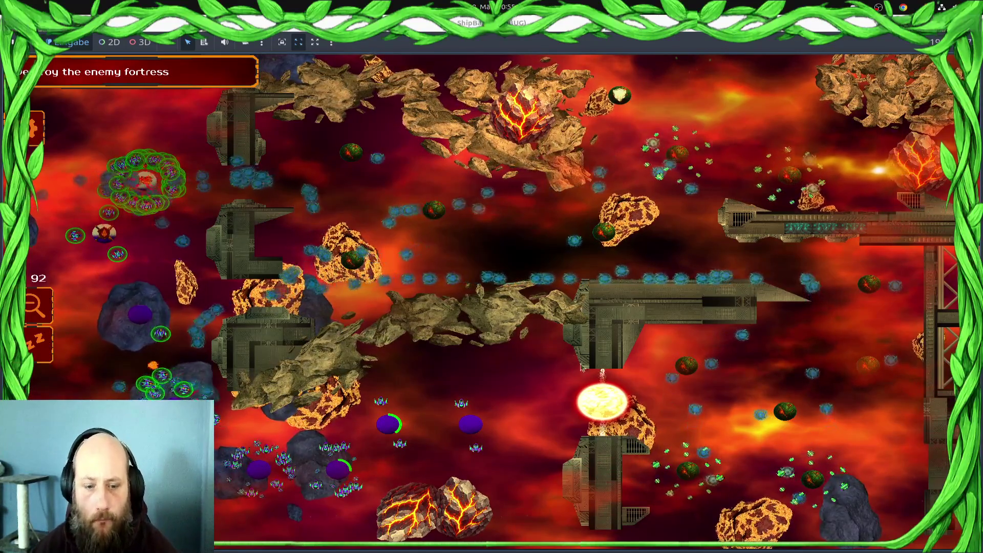
mouse_move(406, 443)
left_mouse_down()
mouse_move(471, 410)
mouse_move(397, 407)
left_mouse_up()
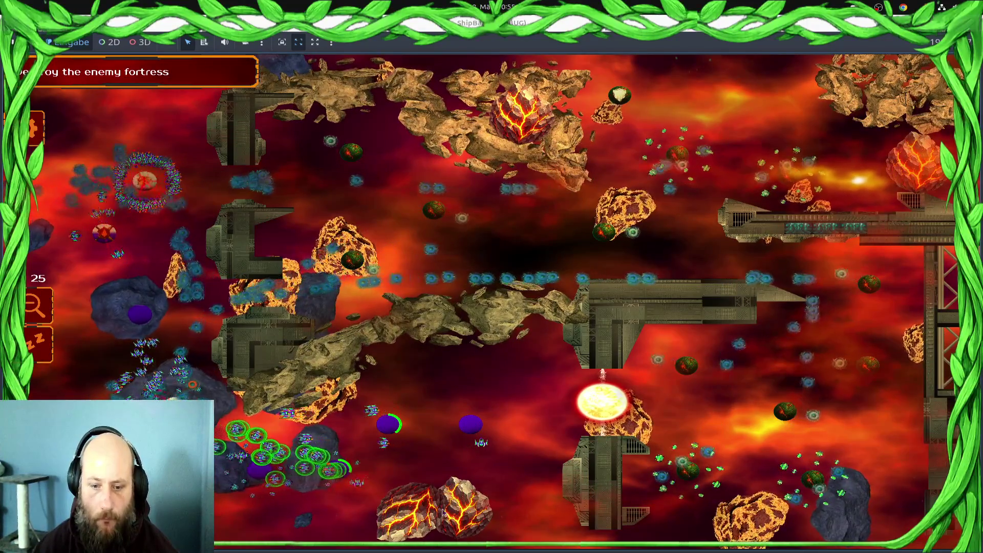
left_click_drag(351, 326, 75, 377)
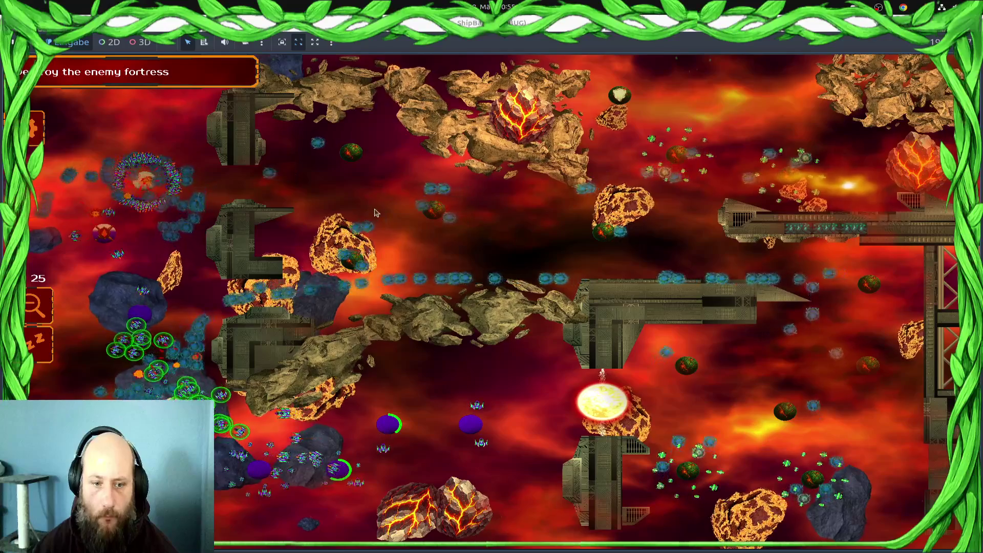
key("1")
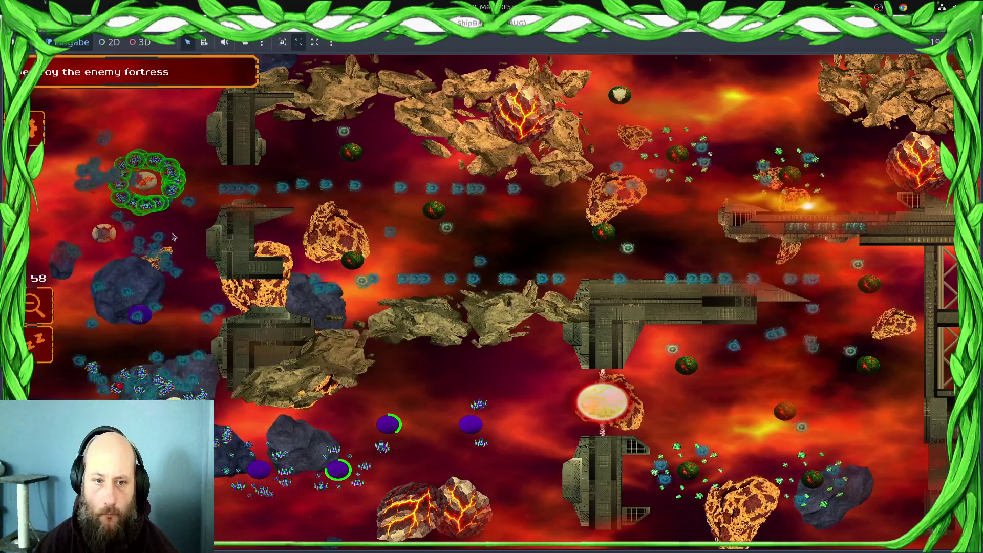
double_click(482, 402)
Narrow the fighter selection down to the lower-left and lower-middle squads
left_click_drag(505, 410, 338, 531)
left_click_drag(321, 467, 136, 399)
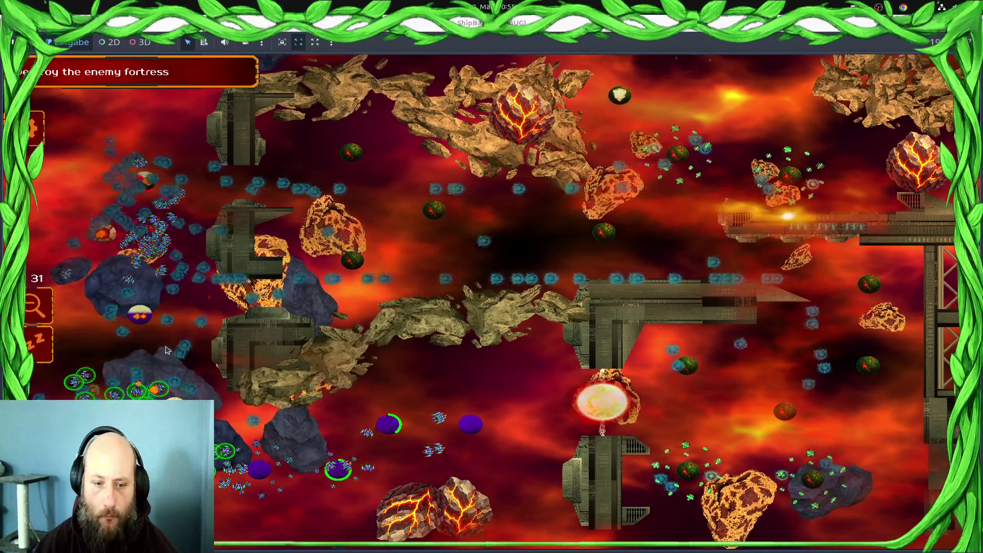
left_click_drag(229, 389, 95, 358)
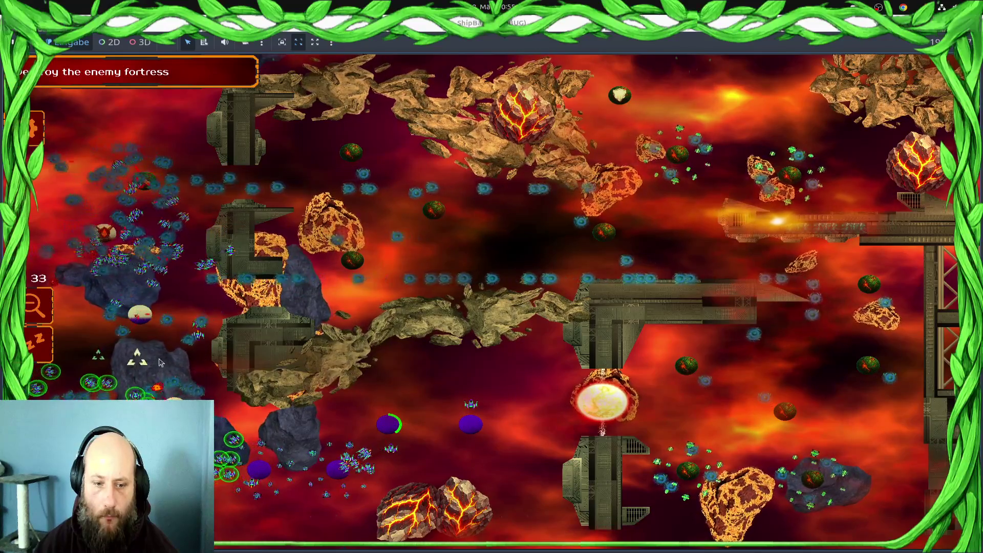
left_click_drag(307, 451, 273, 238)
left_click_drag(229, 335, 162, 402)
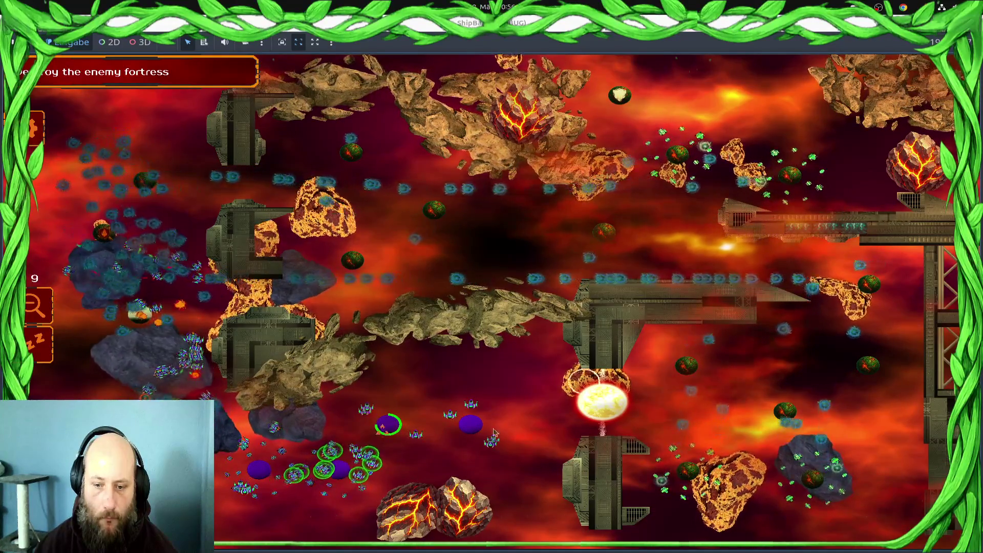
left_click_drag(225, 328, 128, 377)
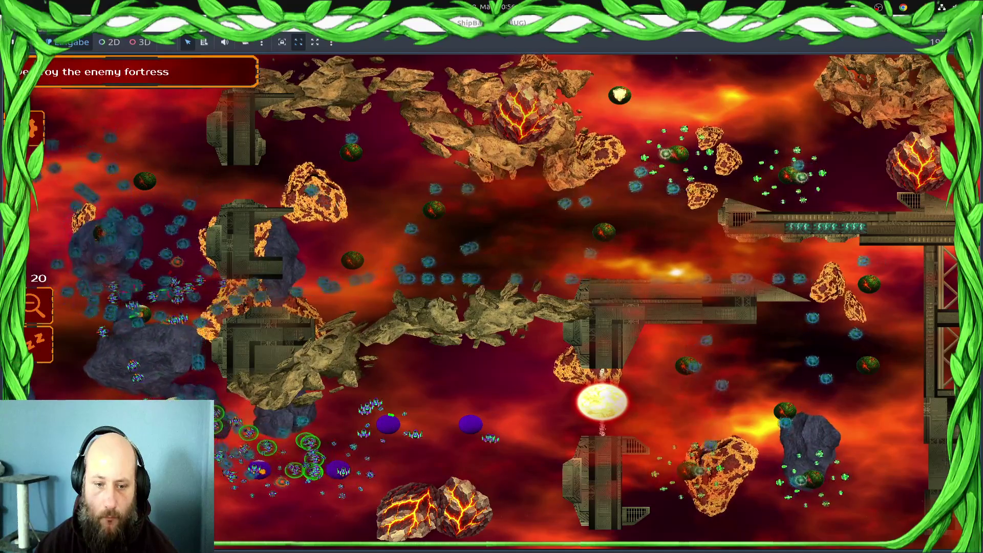
Select units in the left asteroid field and along the bottom, then stop the game with F8
left_click_drag(187, 205, 49, 266)
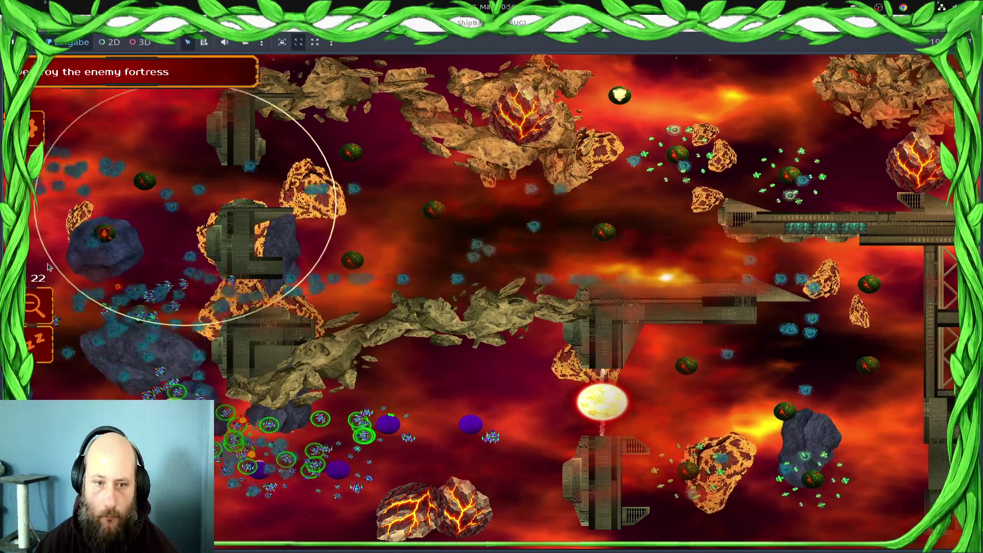
mouse_move(439, 259)
left_mouse_down()
mouse_move(313, 284)
mouse_move(93, 297)
mouse_move(72, 287)
left_mouse_up()
mouse_move(307, 500)
left_mouse_down()
mouse_move(154, 409)
mouse_move(245, 420)
left_mouse_up()
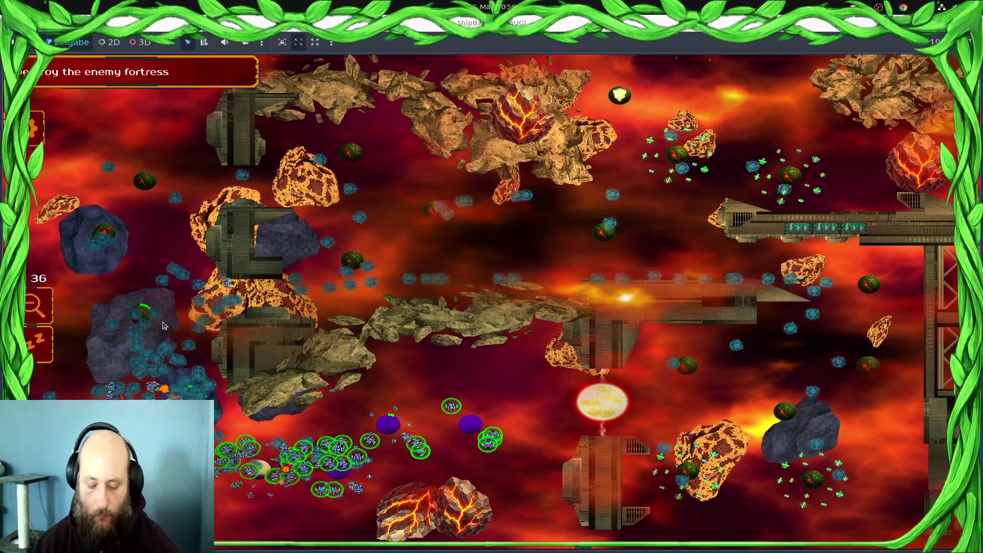
key("F8")
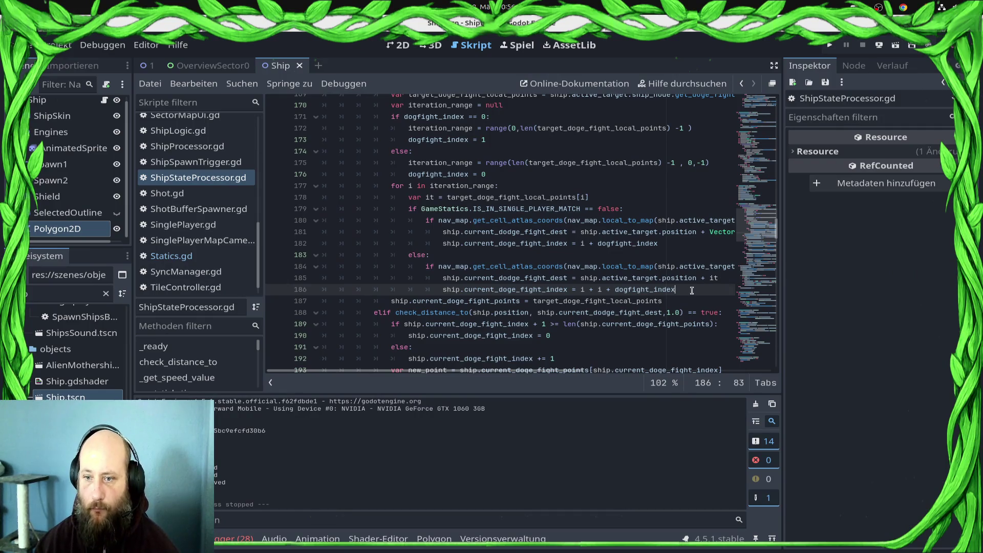
Delete the duplicated "i +" term on line 186
scroll(617, 323, "down", 3)
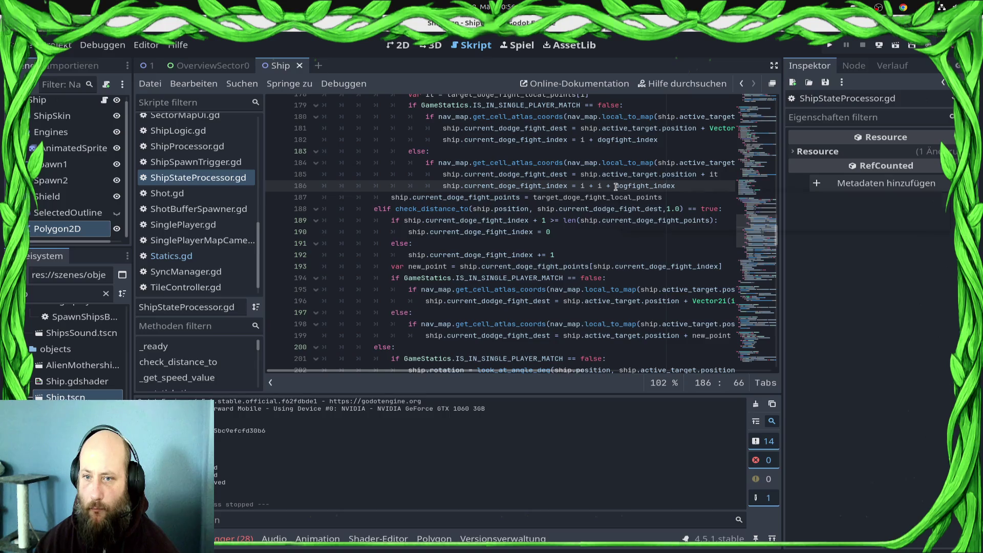
mouse_move(615, 186)
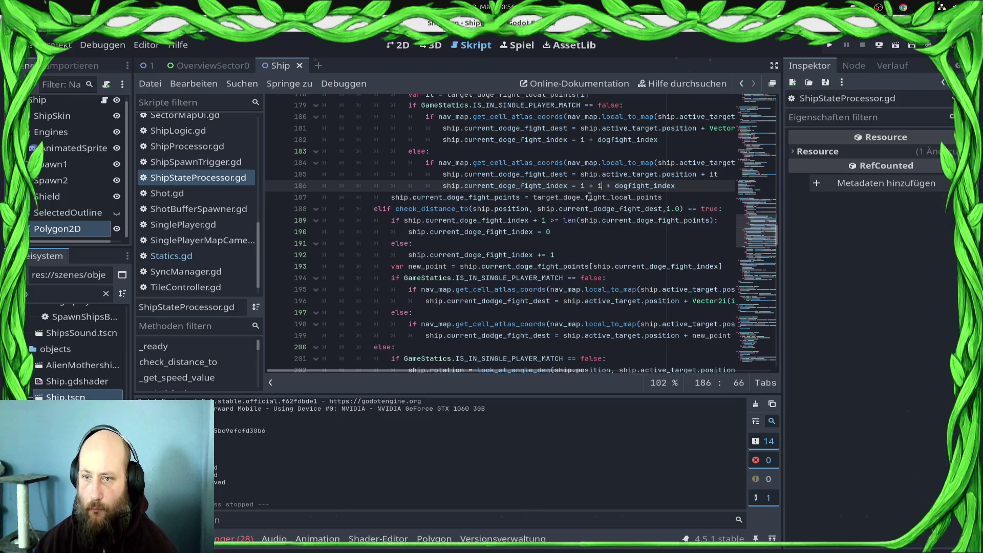
mouse_move(590, 197)
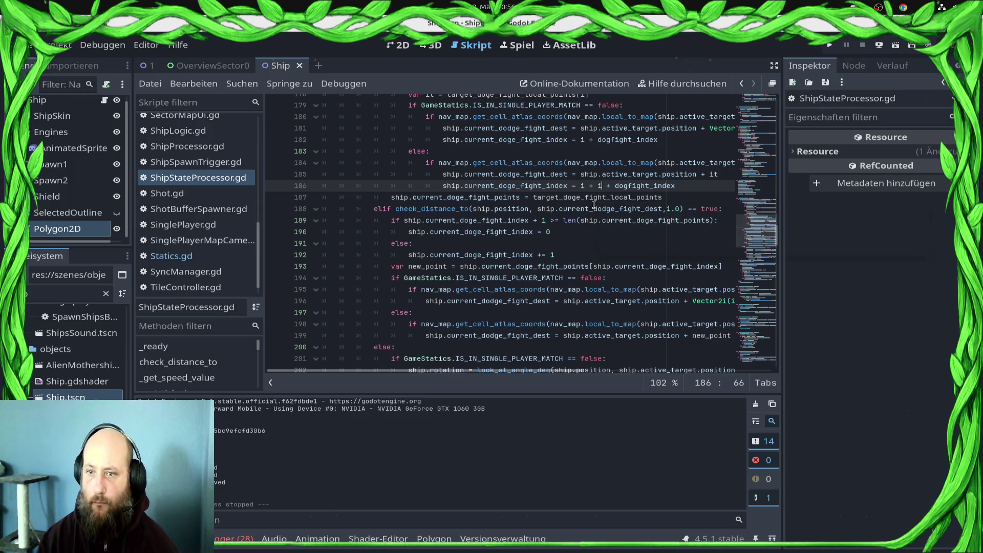
key("BackSpace")
key("BackSpace")
key("BackSpace")
Change the check_distance_to arrival distance on line 208 from 2 to 3 and save
scroll(518, 235, "down", 6)
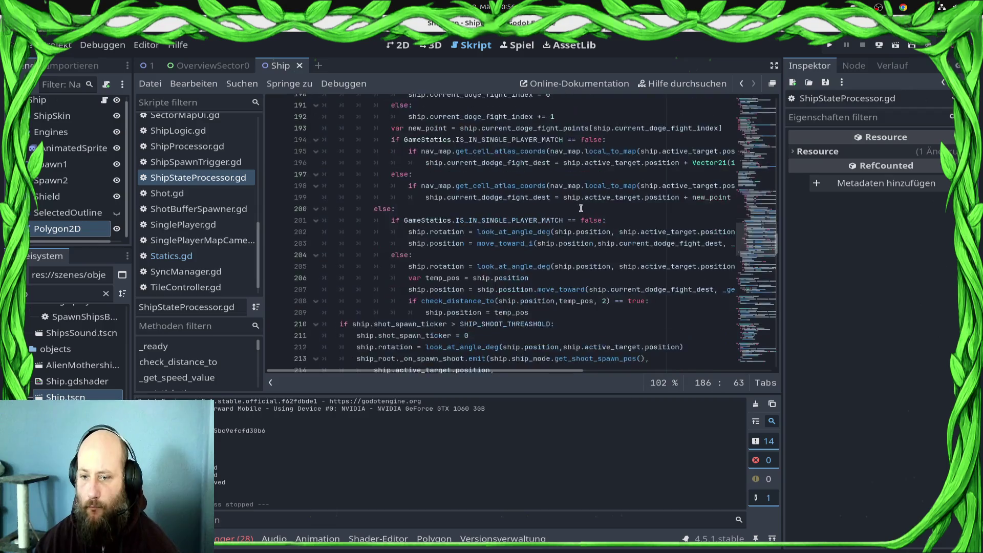
scroll(518, 235, "down", 4)
scroll(615, 251, "up", 6)
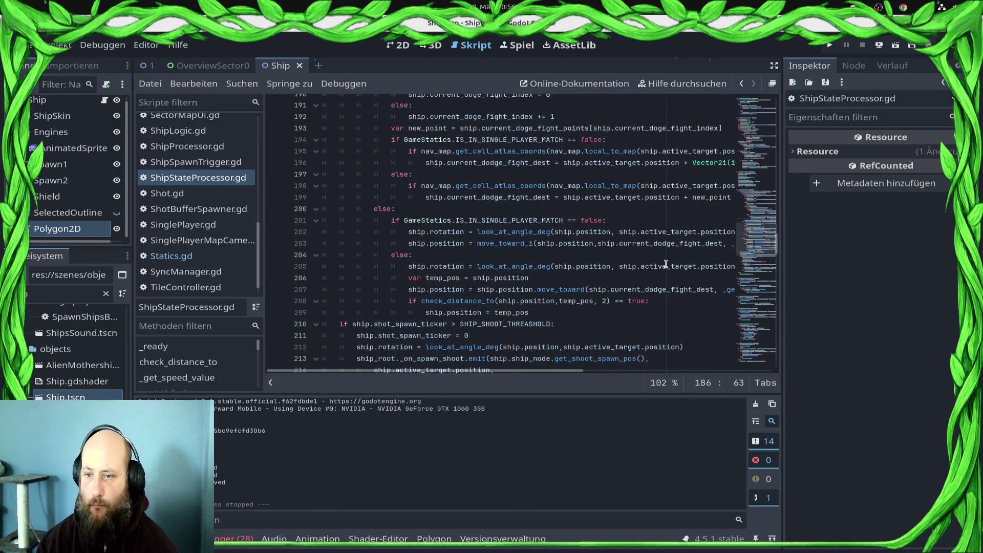
double_click(604, 301)
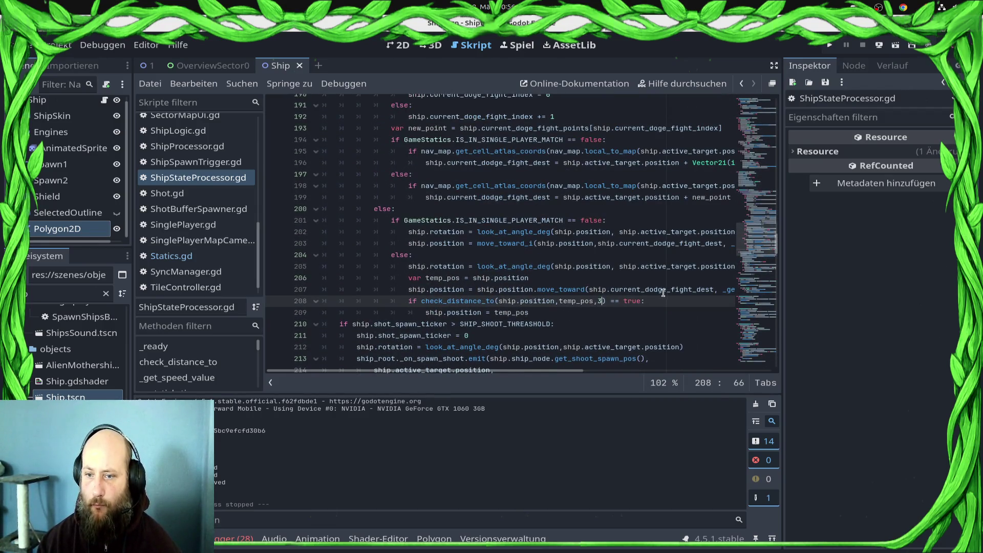
key("ctrl+s")
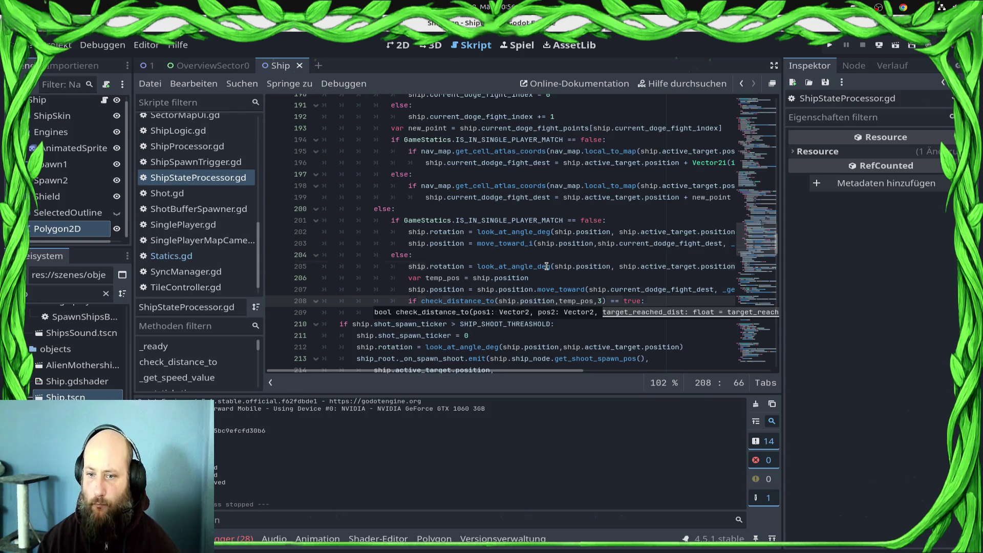
Inspect the look_at_angle_deg definition and rad_to_deg on line 56, then run the project with F5
left_click(500, 278)
double_click(449, 266)
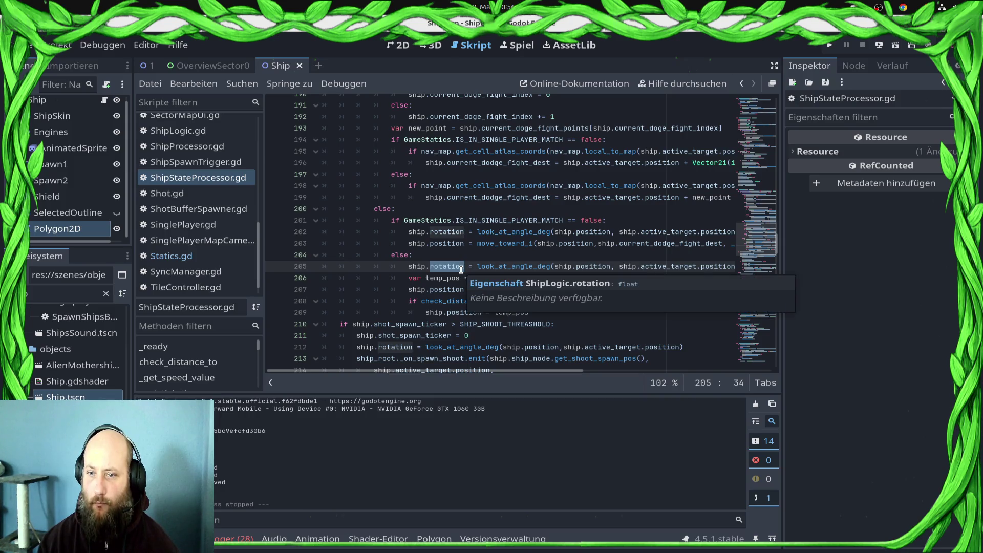
left_click(503, 265, "ctrl")
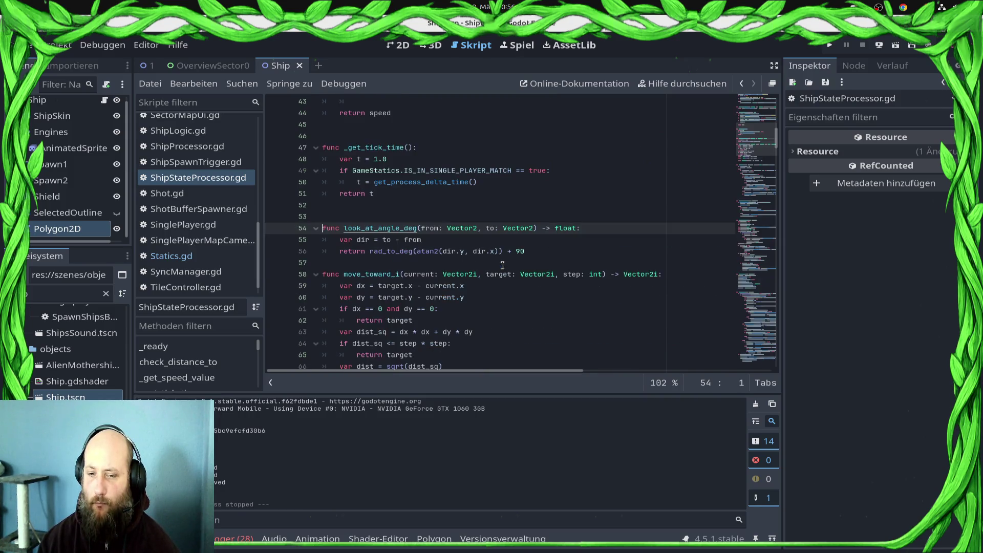
left_click(391, 251)
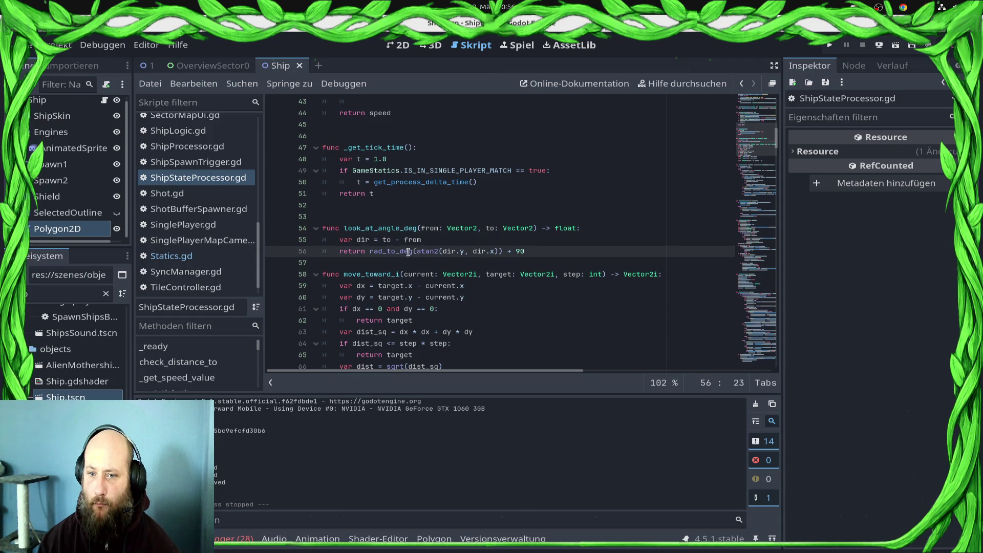
left_click_drag(371, 254, 369, 252)
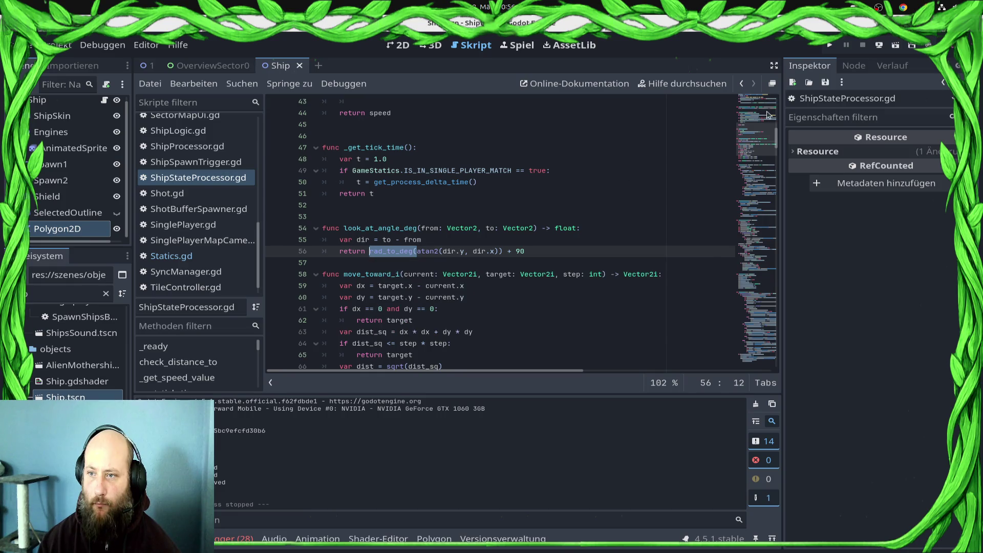
scroll(781, 136, "down", 20)
key("F5")
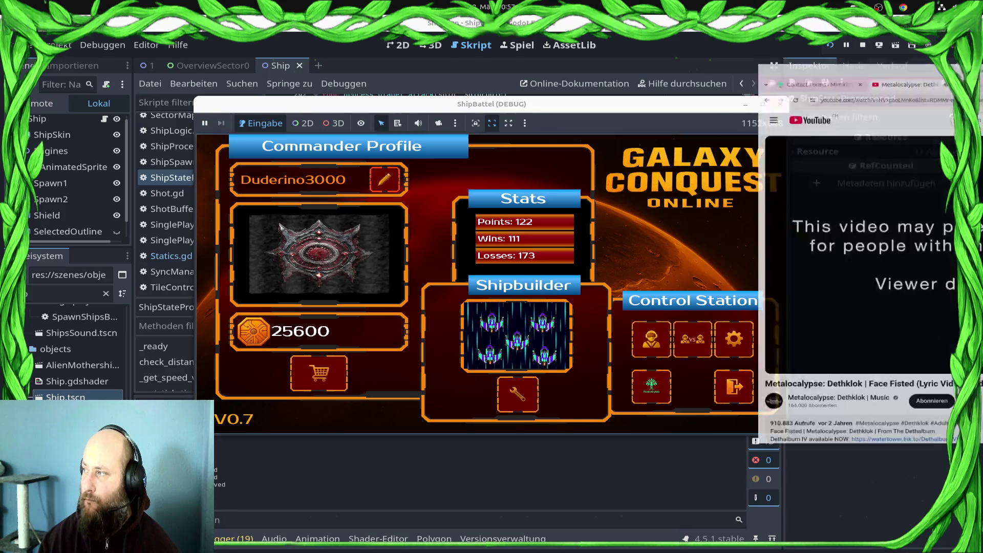
Start the Draxal Homesector mission from the galaxy map
left_click(650, 339)
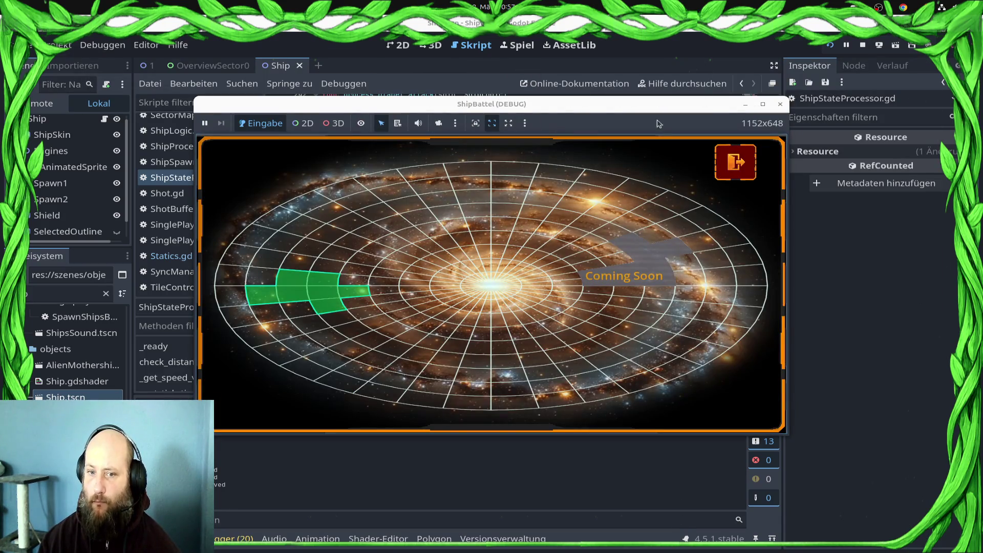
key("super+Up")
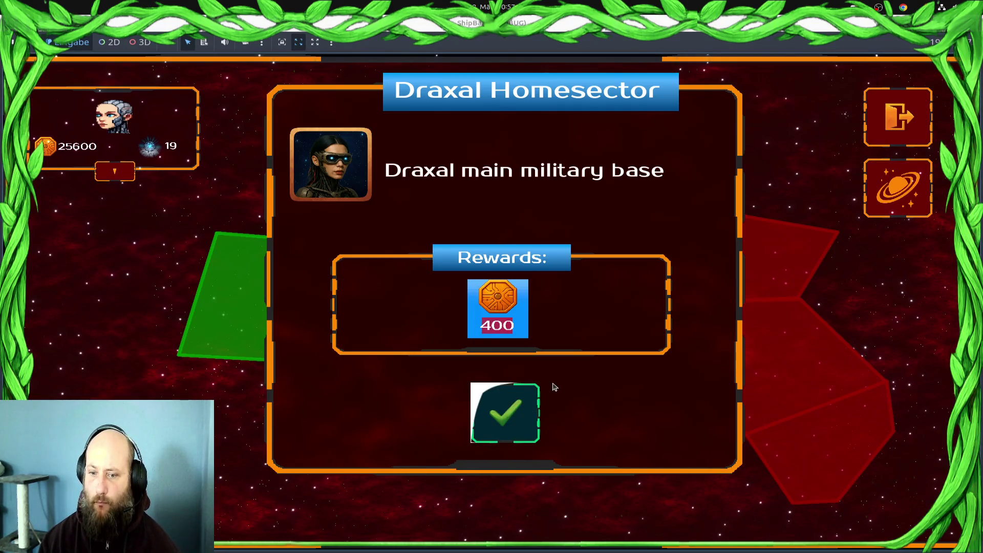
left_click(527, 407)
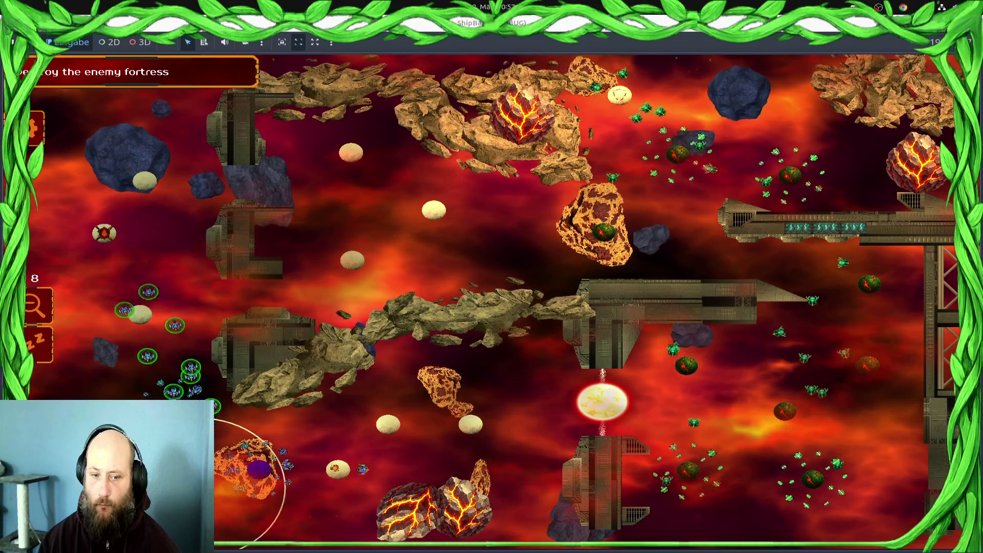
Send ship groups to the lower-left planet, the bottom purple planets and up-left to attack
left_click(251, 466)
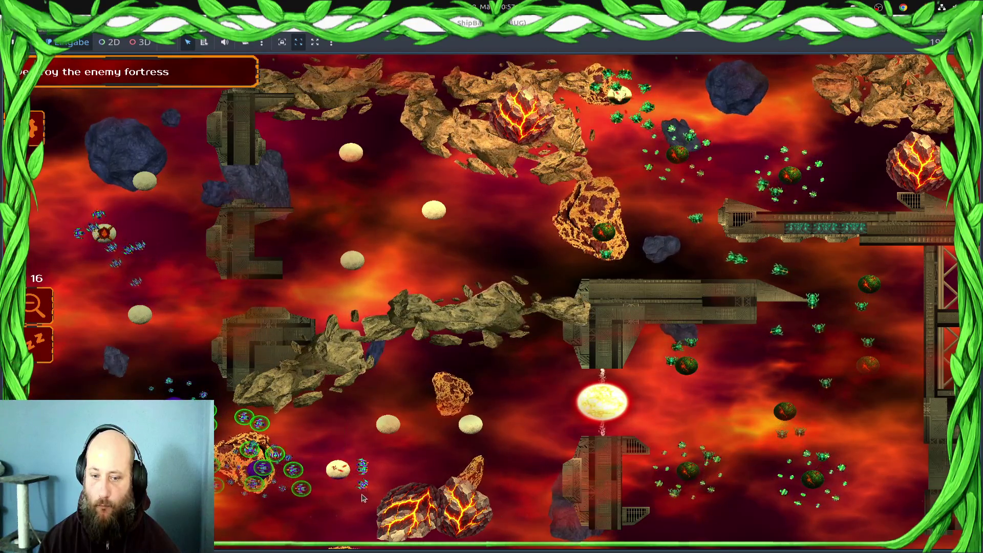
left_click(102, 327)
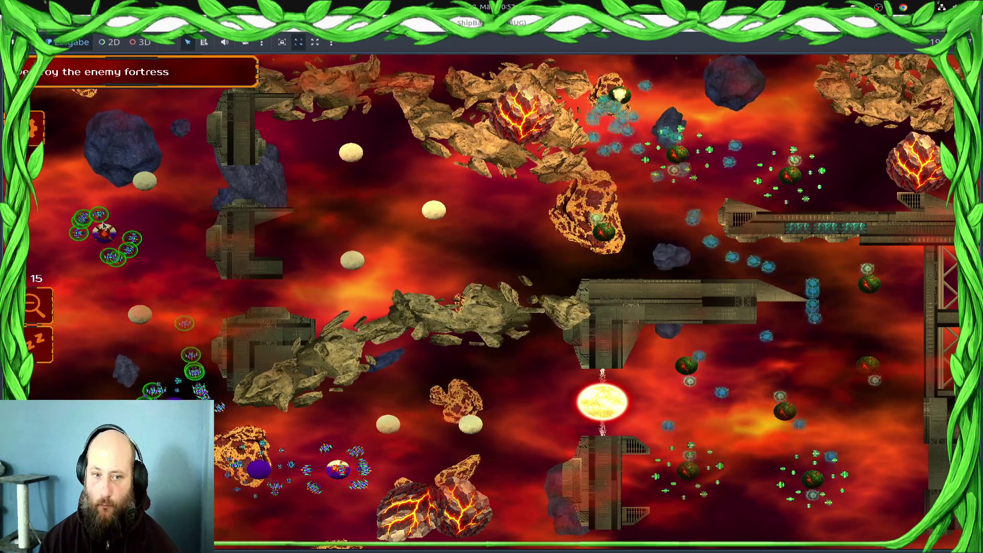
left_click(338, 469)
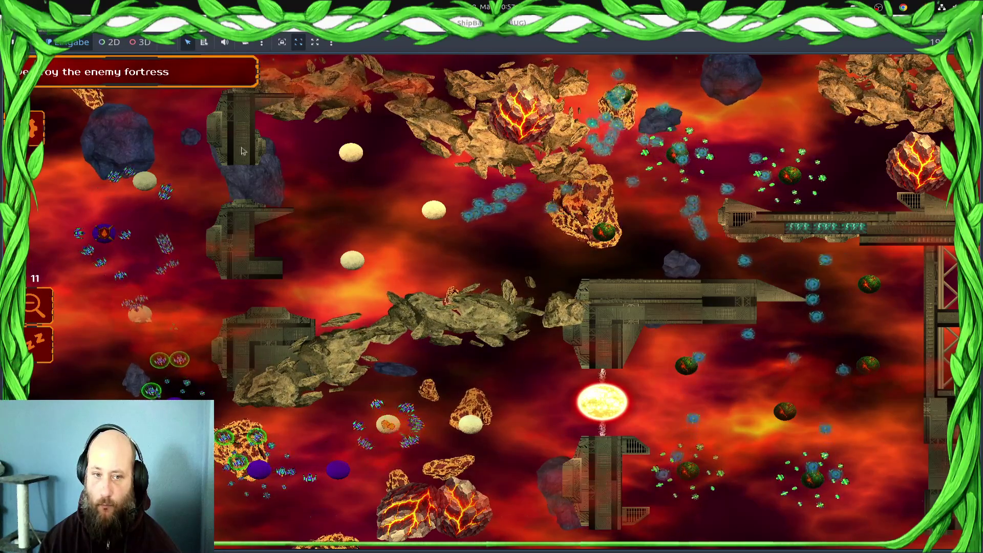
left_click(339, 469)
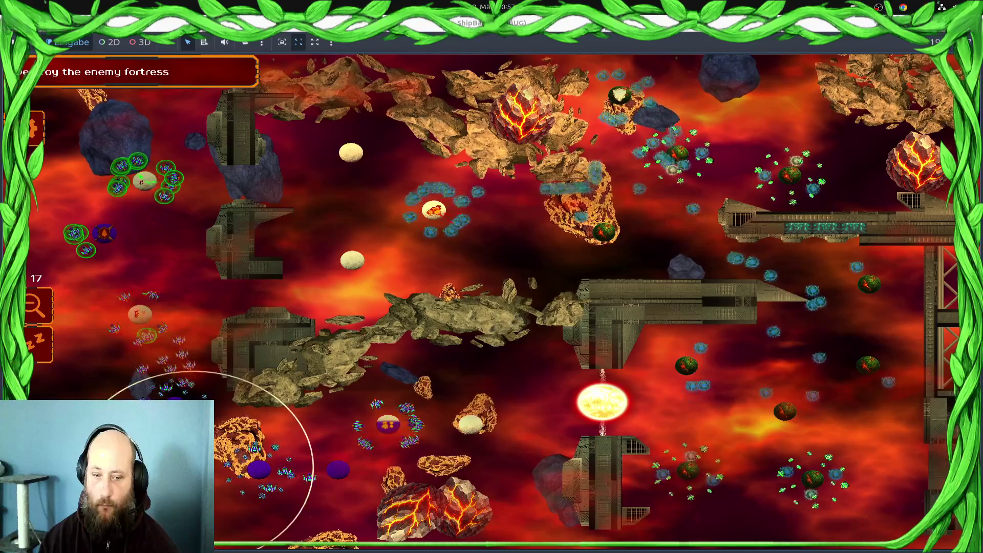
left_click_drag(154, 256, 72, 359)
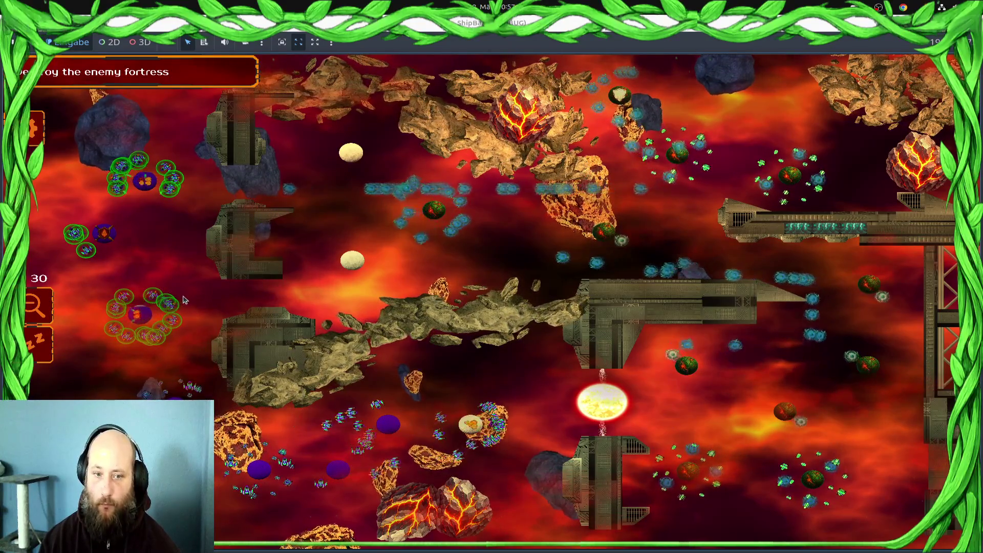
left_click(338, 469)
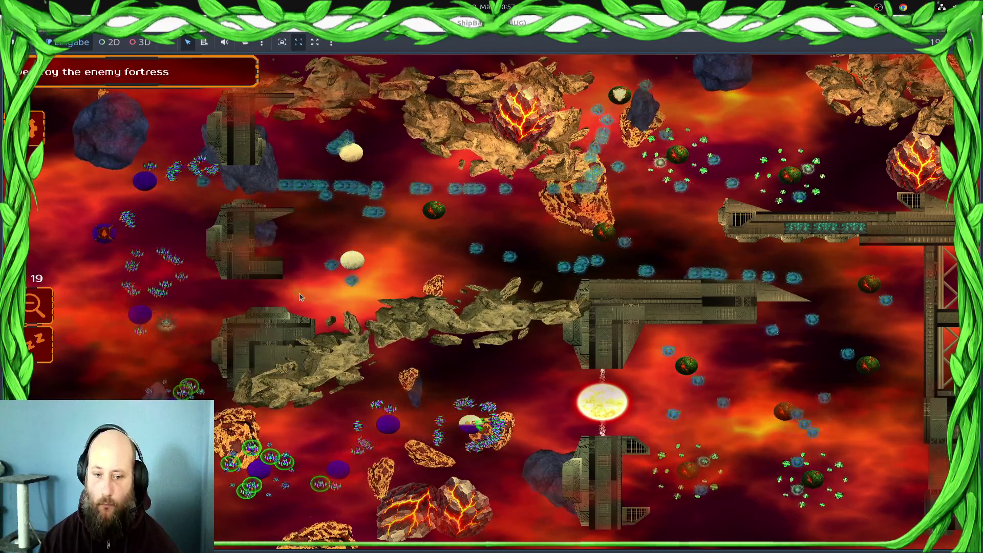
left_click_drag(417, 414, 473, 429)
left_click(145, 181)
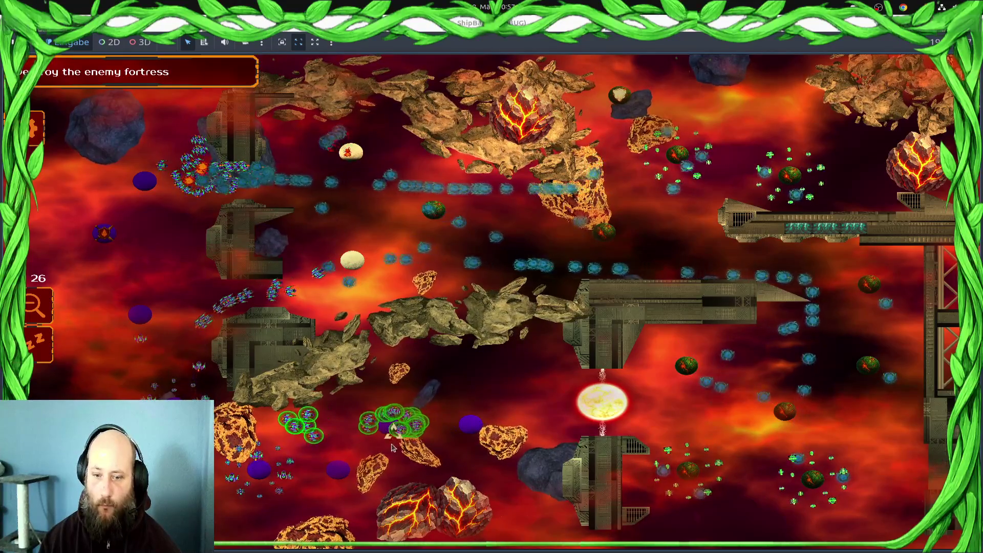
Gather ships from the top left, central and lower planets and the bottom into one selection
left_click_drag(158, 461, 308, 411)
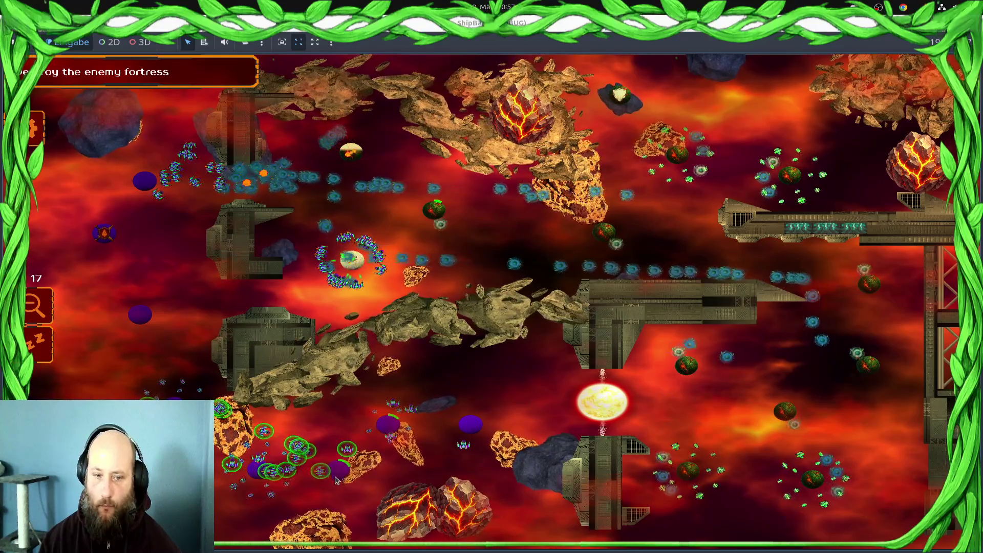
left_click_drag(318, 151, 101, 220)
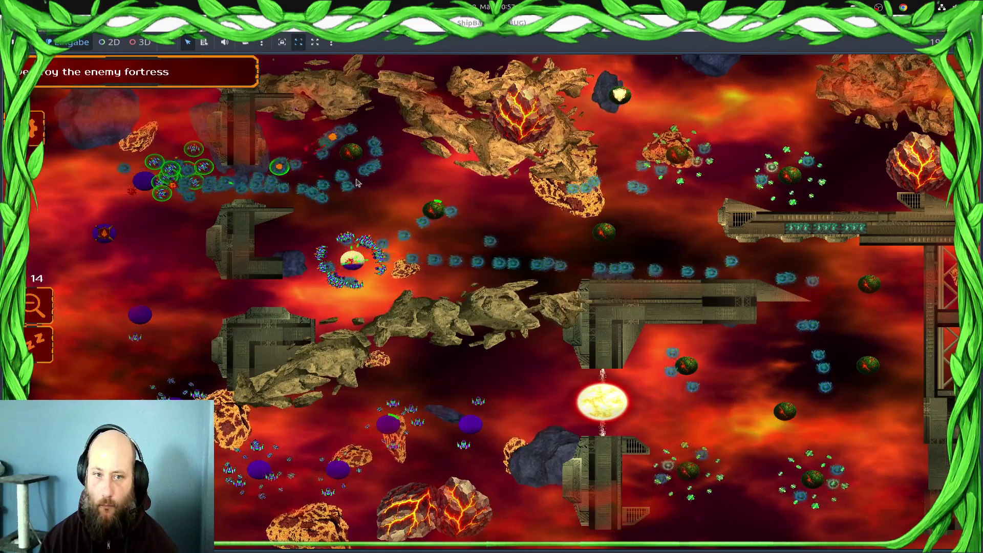
left_click_drag(389, 225, 330, 378)
left_click_drag(358, 492, 253, 464)
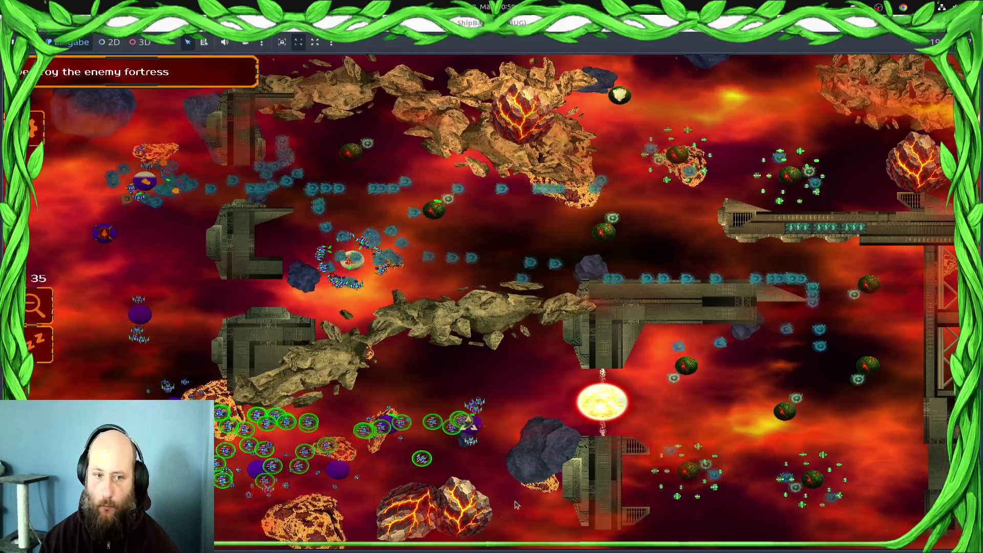
left_click_drag(482, 429, 307, 452)
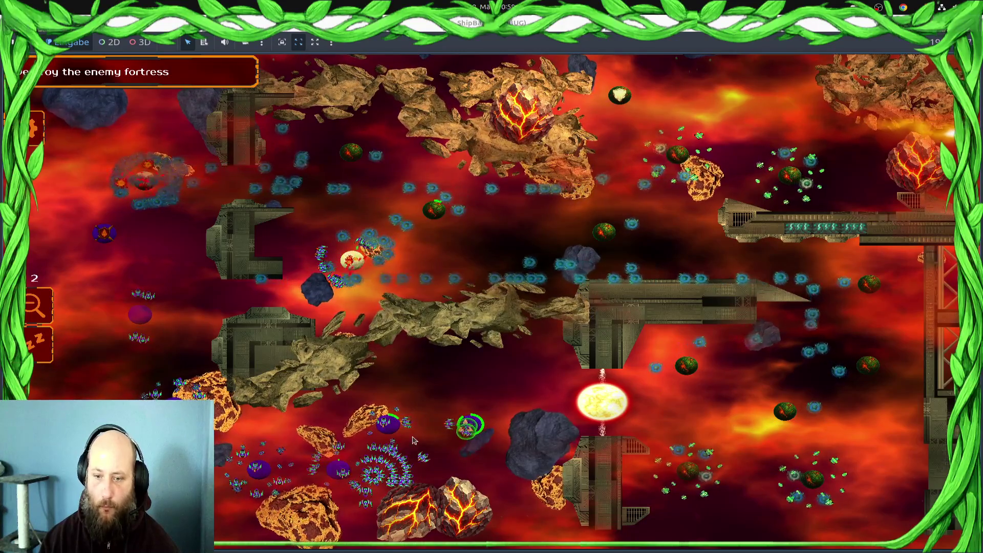
key("1")
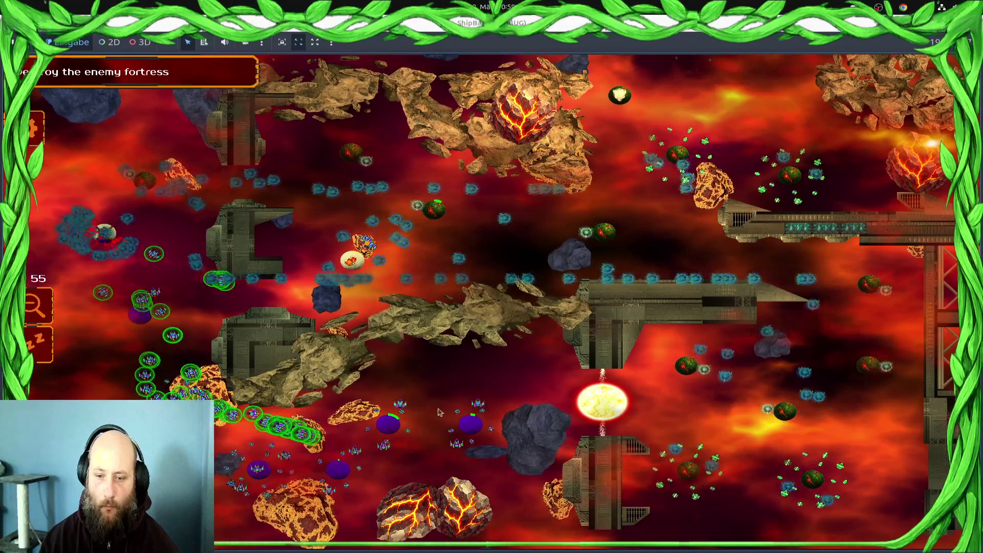
left_click_drag(439, 412, 276, 430)
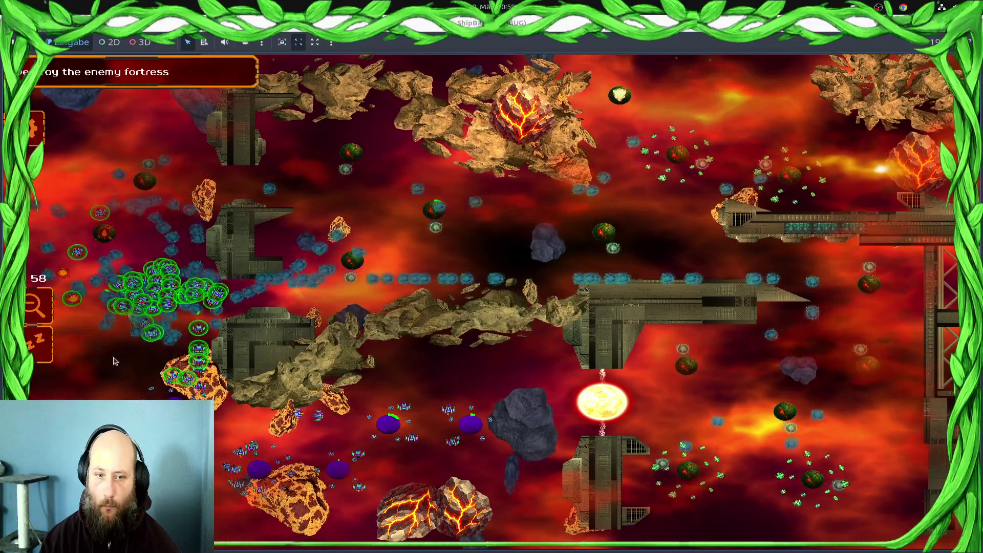
Select the lower-left fleet, the left-cluster ships and the lower-middle ships against the fortress
mouse_move(75, 350)
left_mouse_down()
mouse_move(267, 406)
mouse_move(205, 438)
left_mouse_up()
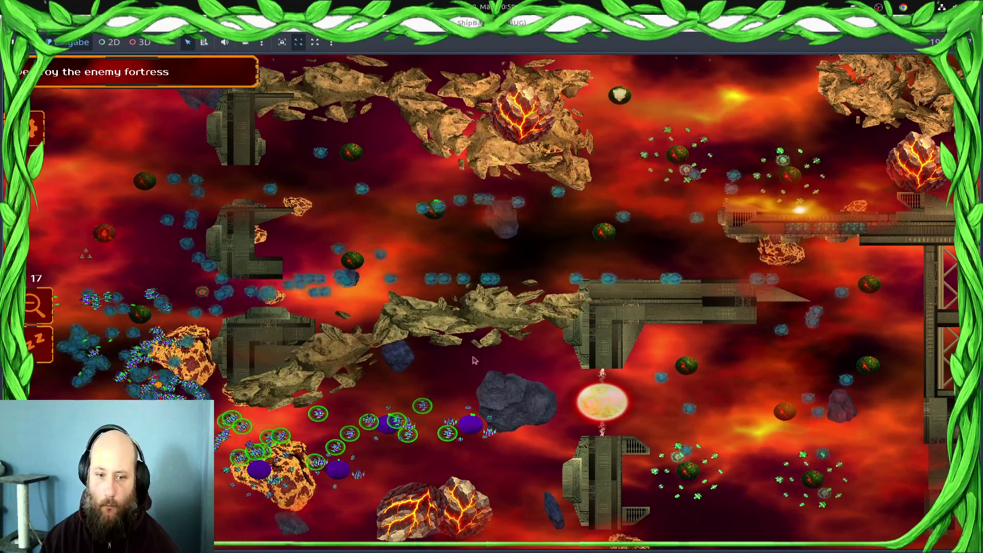
key("ctrl+a")
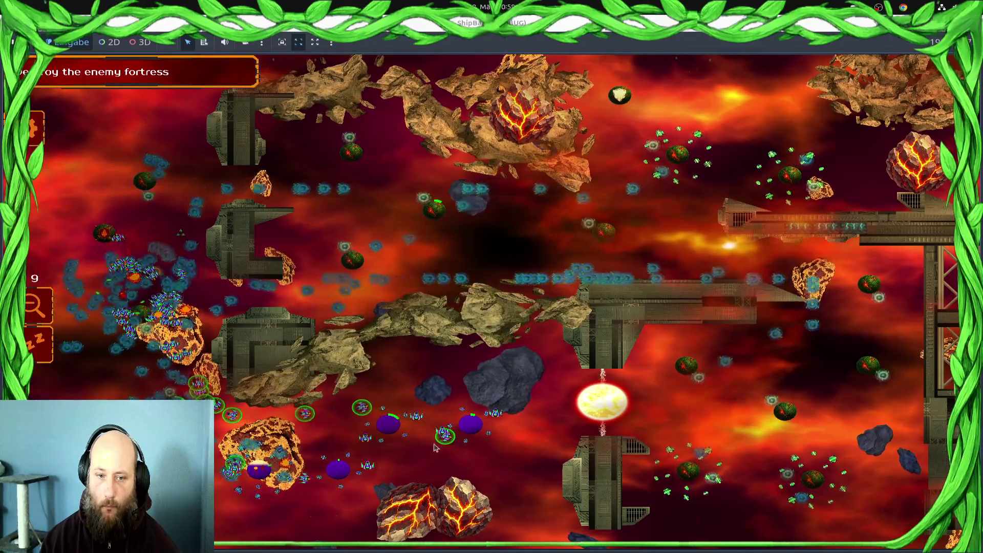
key("ctrl+a")
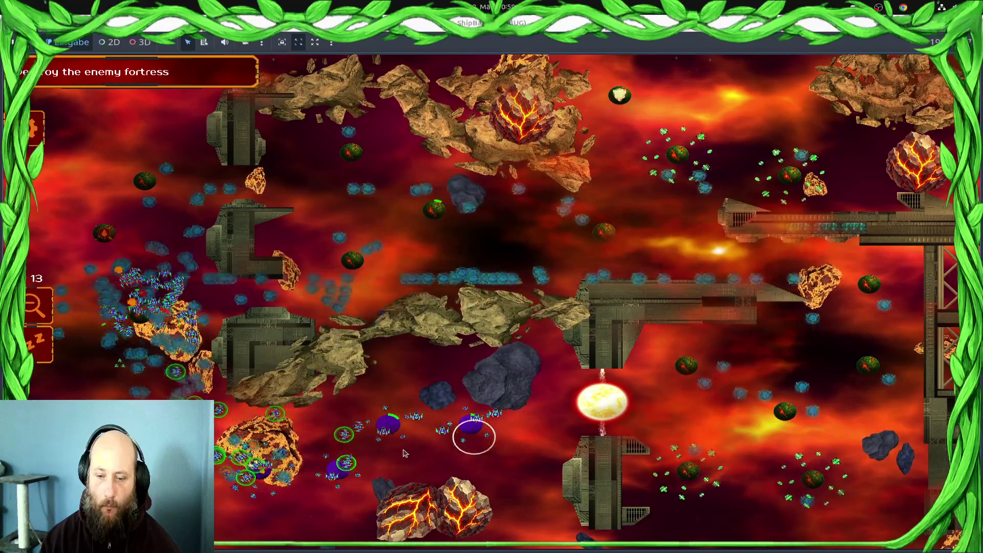
left_click_drag(412, 451, 461, 420)
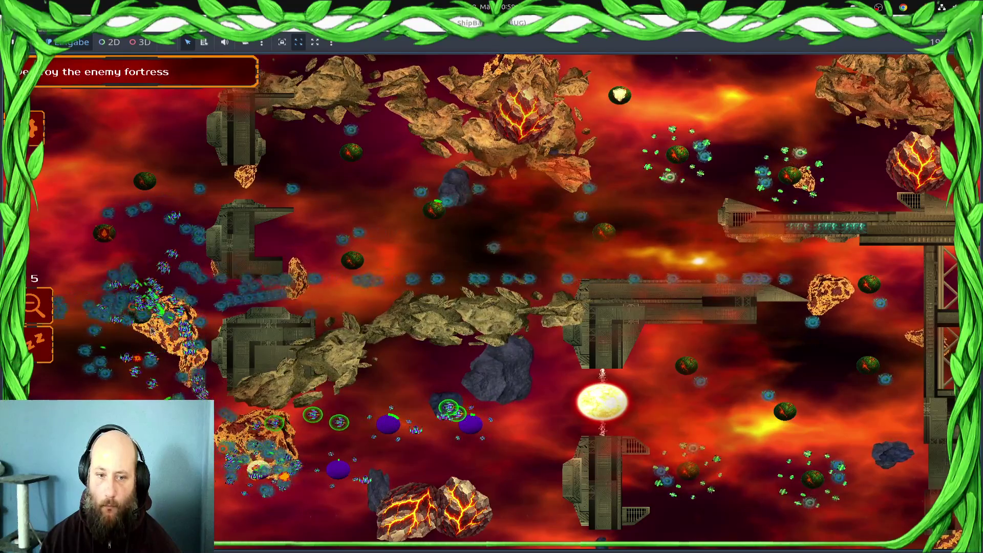
left_click_drag(139, 335, 86, 392)
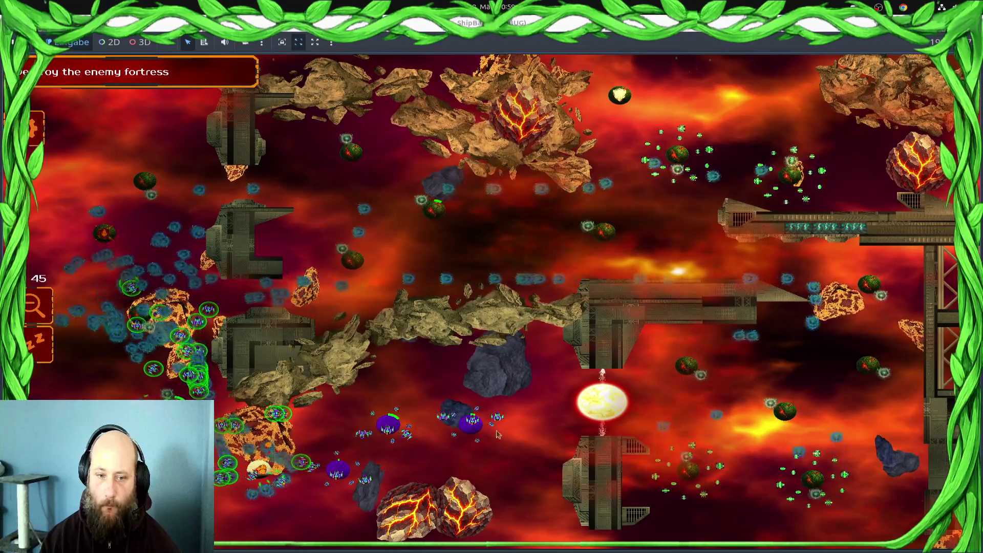
mouse_move(368, 507)
left_mouse_down()
mouse_move(250, 518)
mouse_move(266, 449)
left_mouse_up()
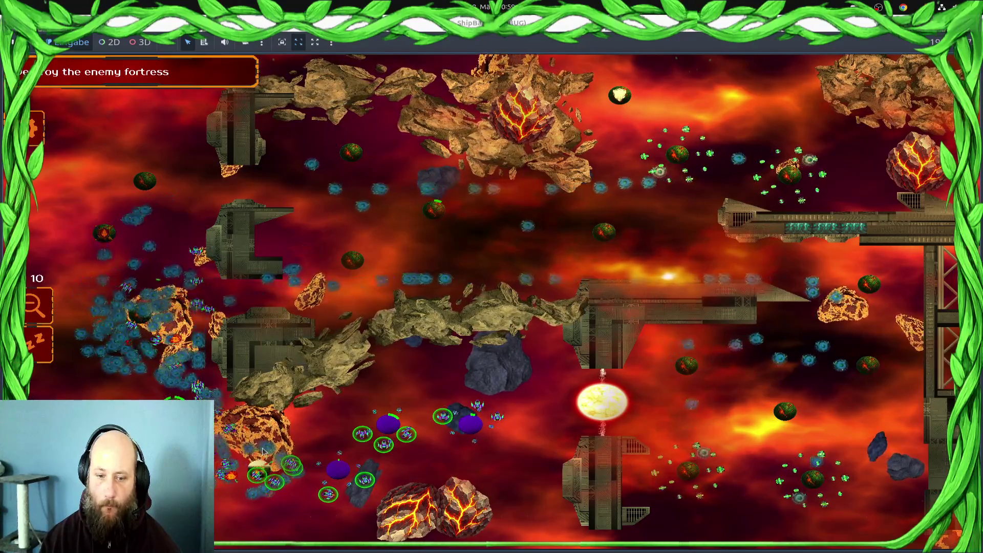
Select the whole fleet of one ship type, centre the view on it, and stop the game with F8
double_click(456, 421)
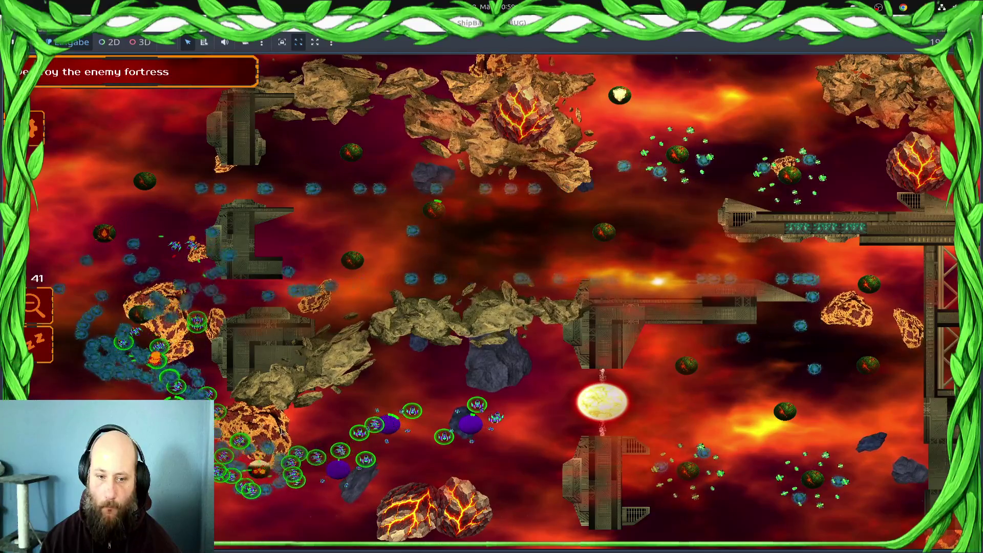
left_click_drag(290, 357, 278, 479)
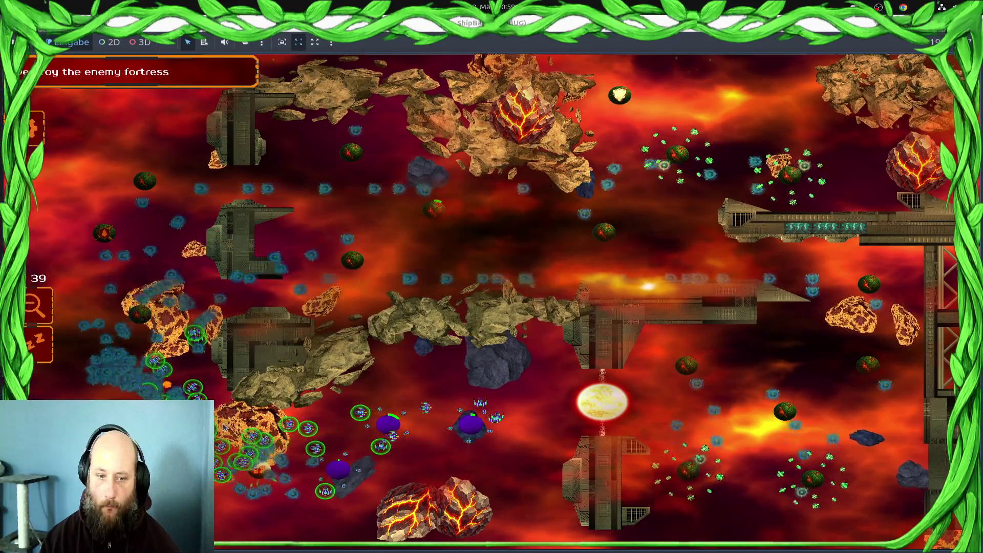
scroll(278, 478, "up", 3)
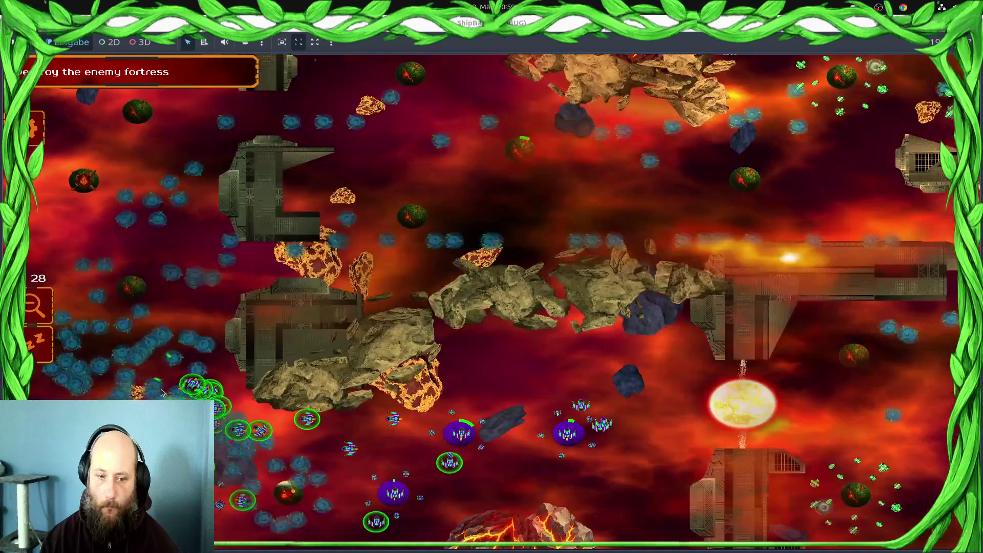
key("space")
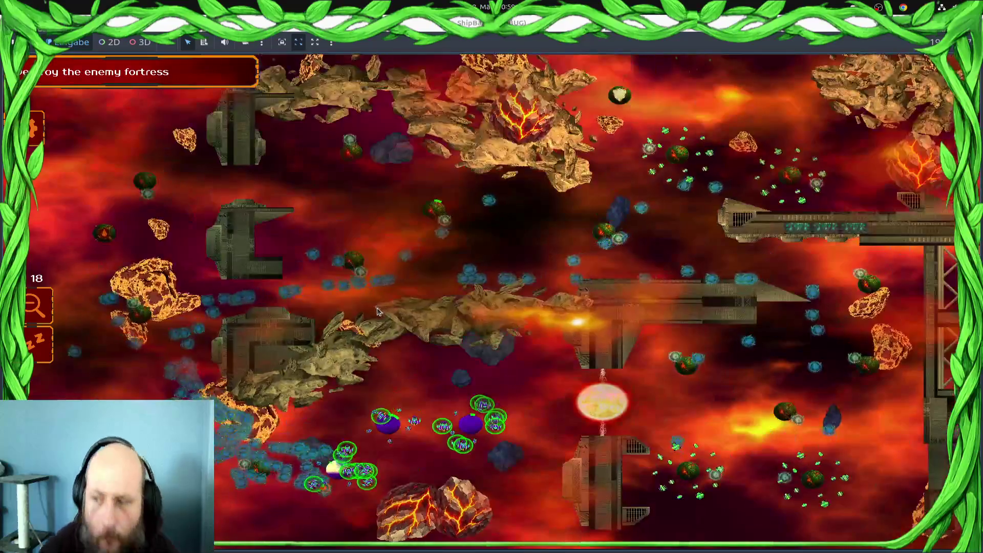
key("F8")
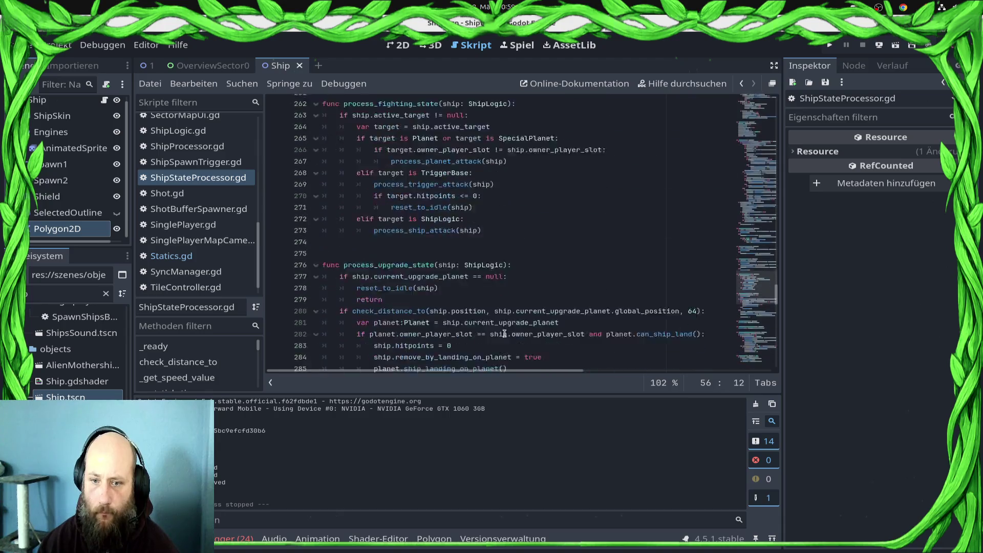
scroll(512, 326, "down", 4)
scroll(512, 326, "up", 3)
scroll(510, 325, "down", 6)
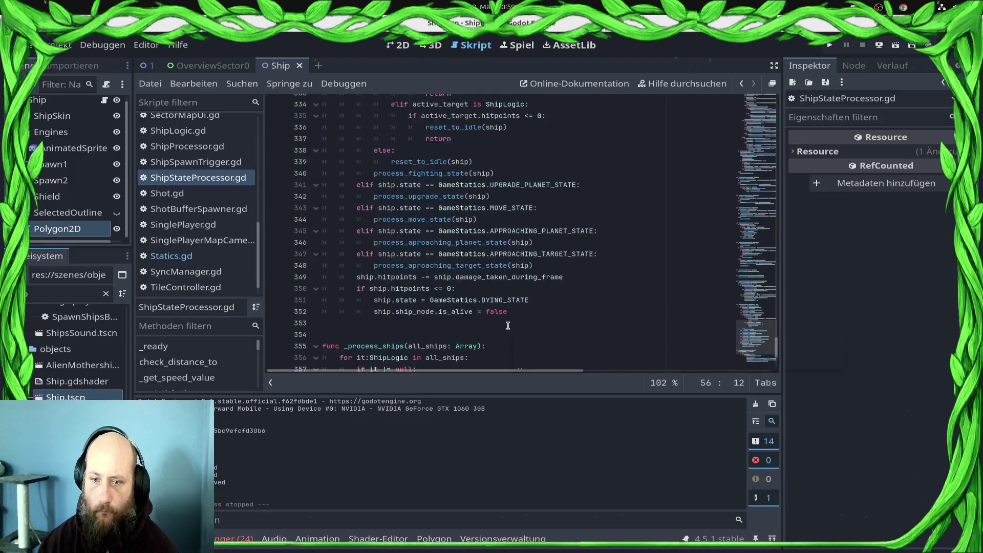
scroll(508, 327, "up", 20)
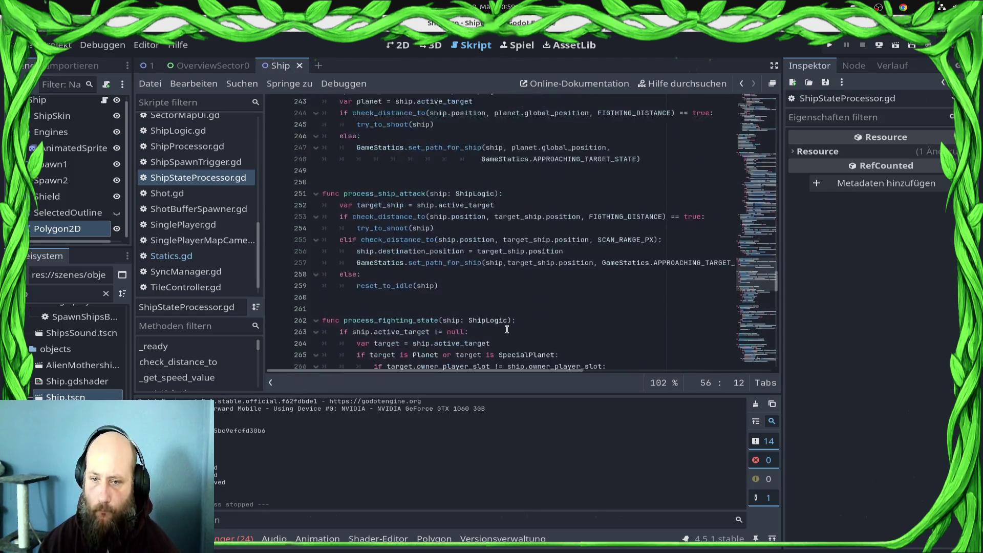
scroll(507, 333, "up", 20)
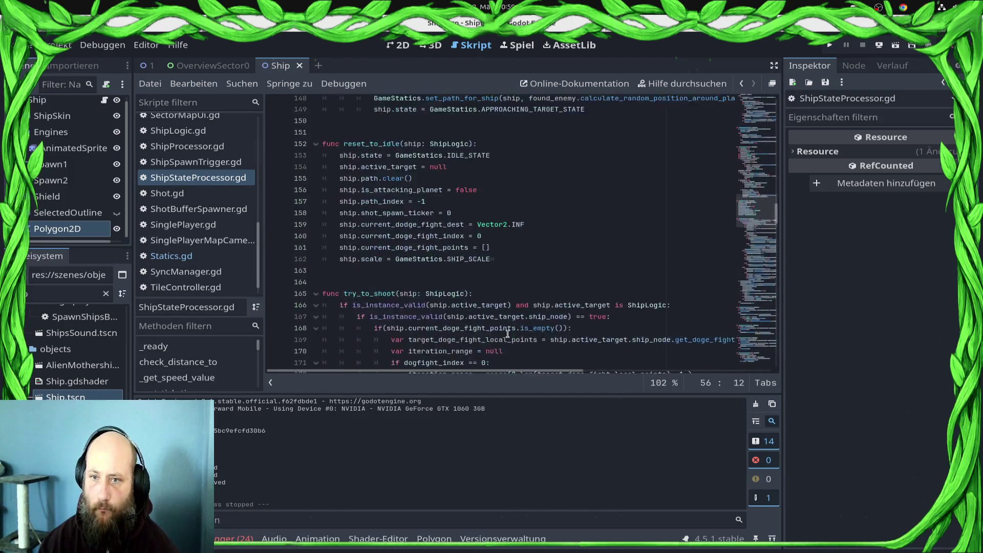
scroll(507, 337, "up", 17)
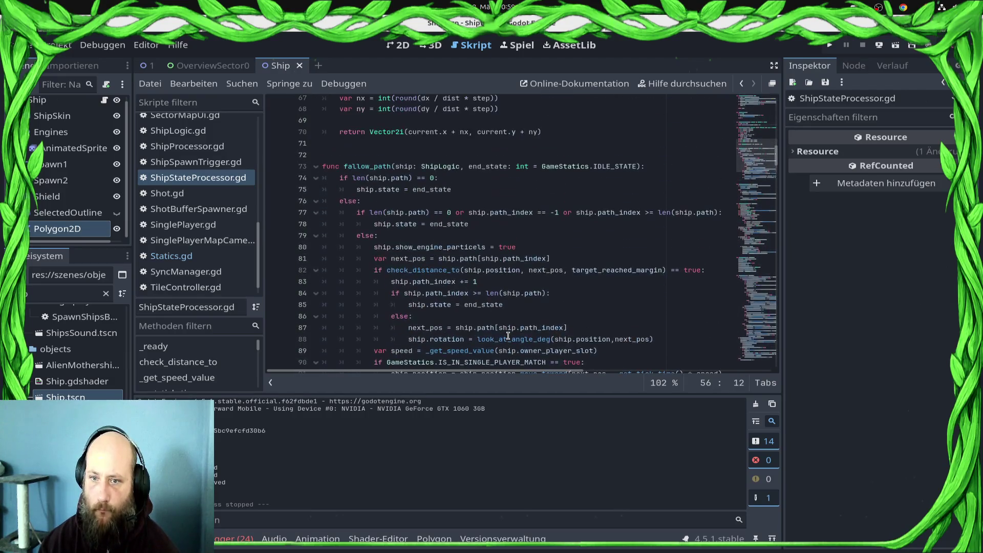
scroll(506, 338, "down", 6)
scroll(506, 339, "up", 5)
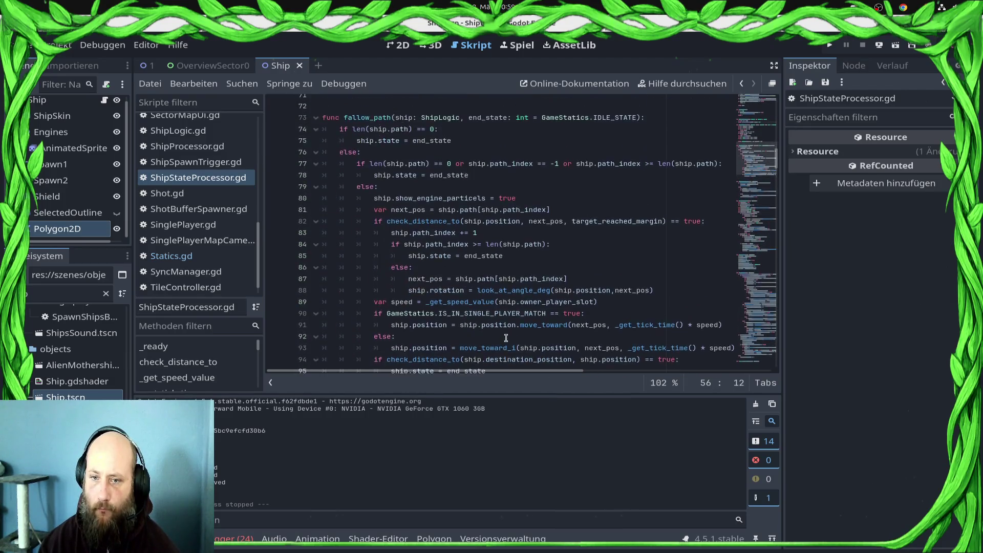
scroll(506, 338, "up", 3)
scroll(504, 339, "down", 15)
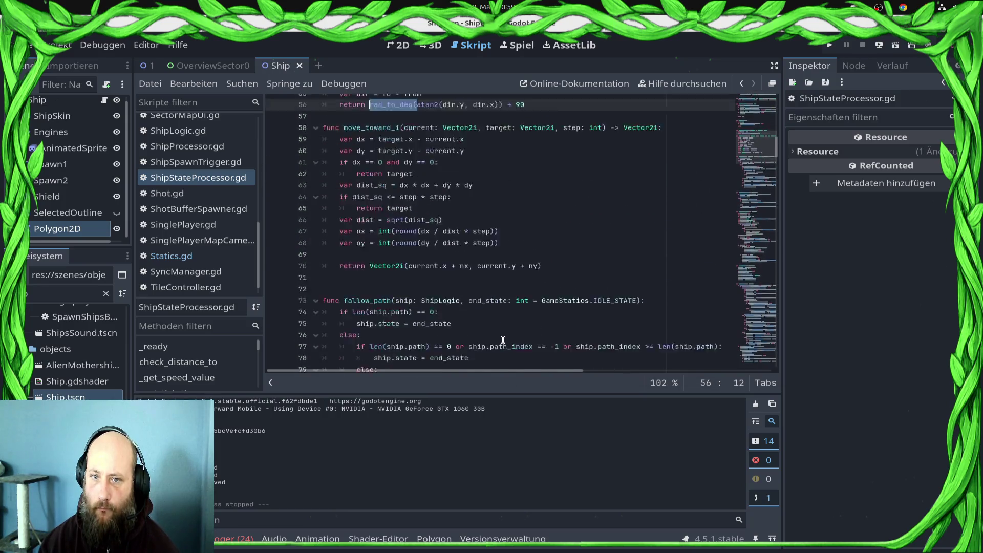
scroll(503, 340, "down", 20)
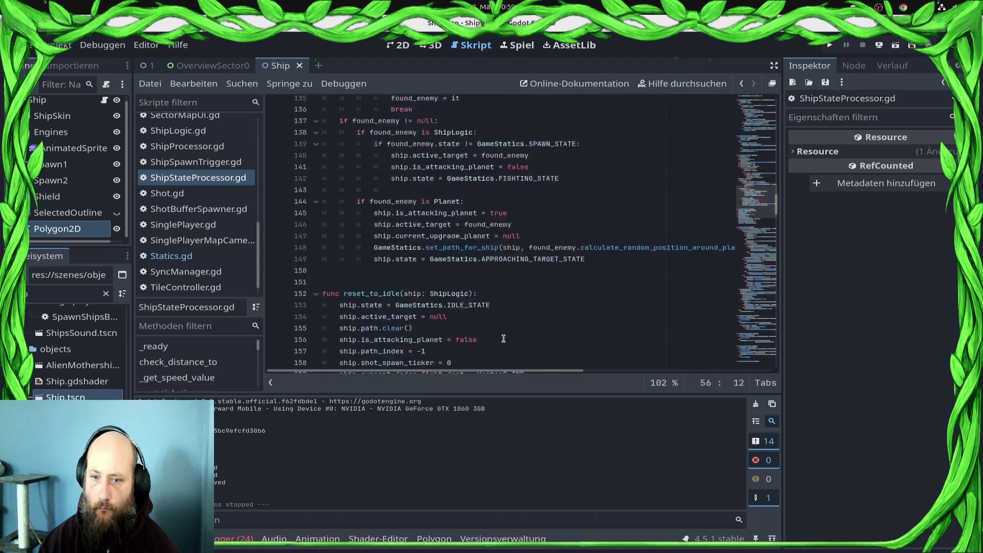
scroll(501, 338, "down", 5)
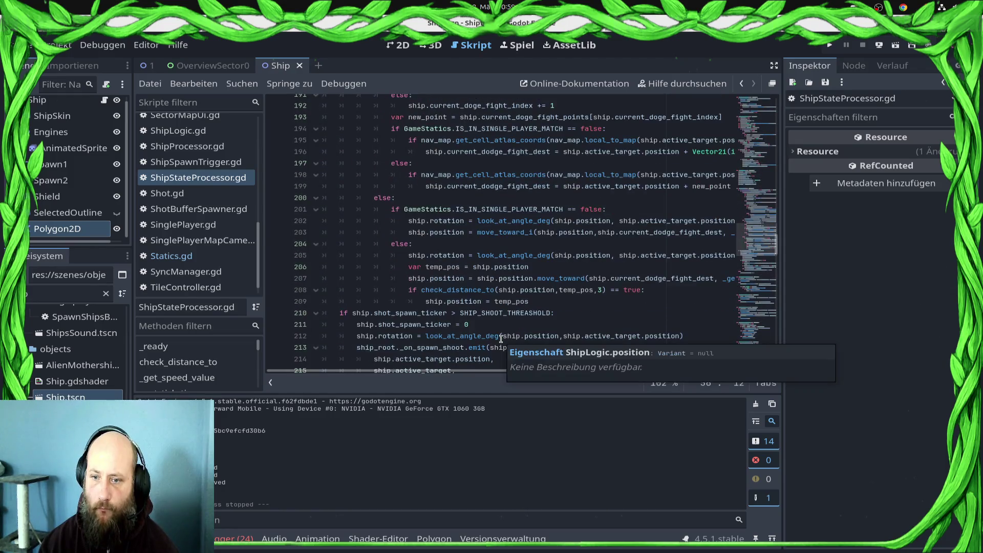
mouse_move(530, 302)
left_mouse_down()
mouse_move(307, 266)
mouse_move(260, 292)
left_mouse_up()
Delete the selected temp_pos lines and the leftover empty line 206, saving ShipStateProcessor.gd
key("BackSpace")
key("BackSpace")
key("ctrl+s")
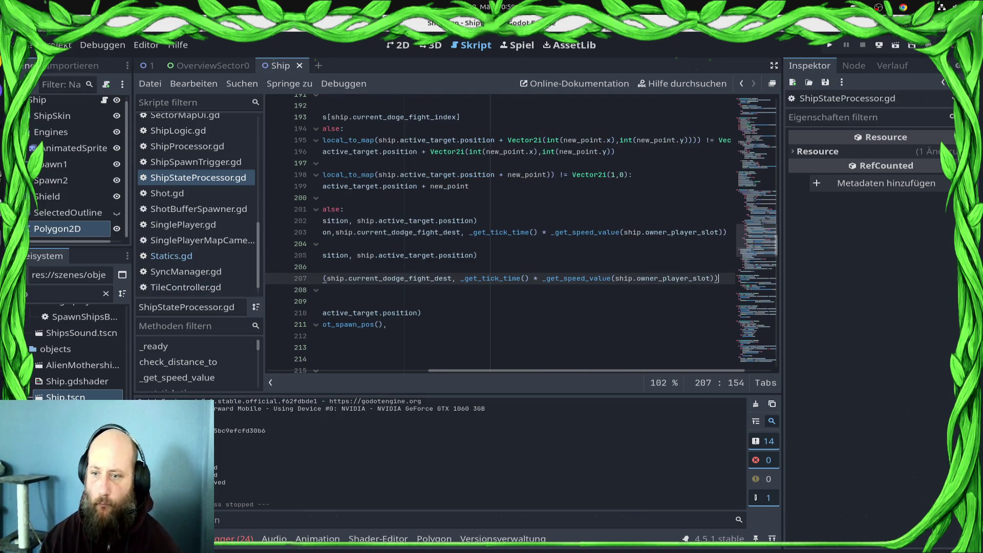
left_click(469, 257)
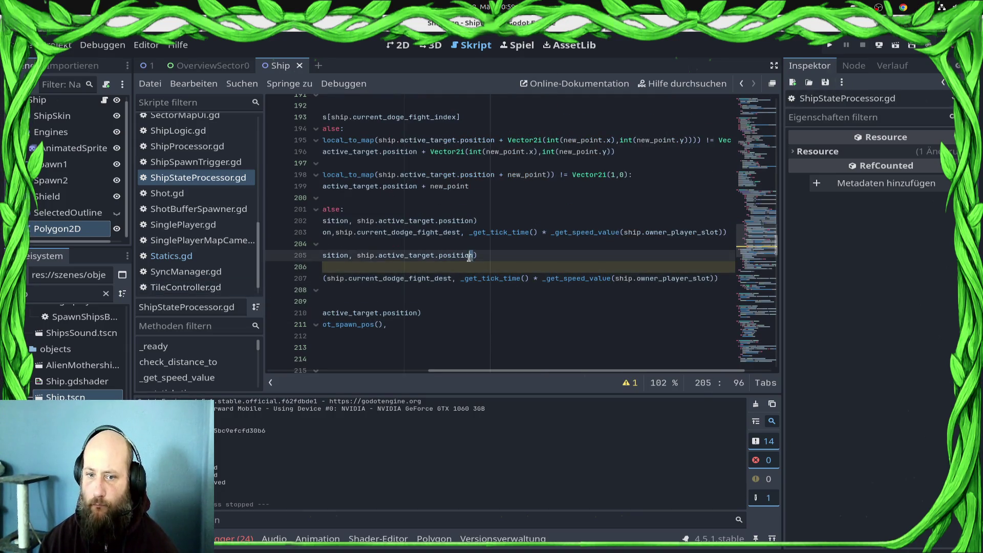
left_click(472, 270)
key("Home")
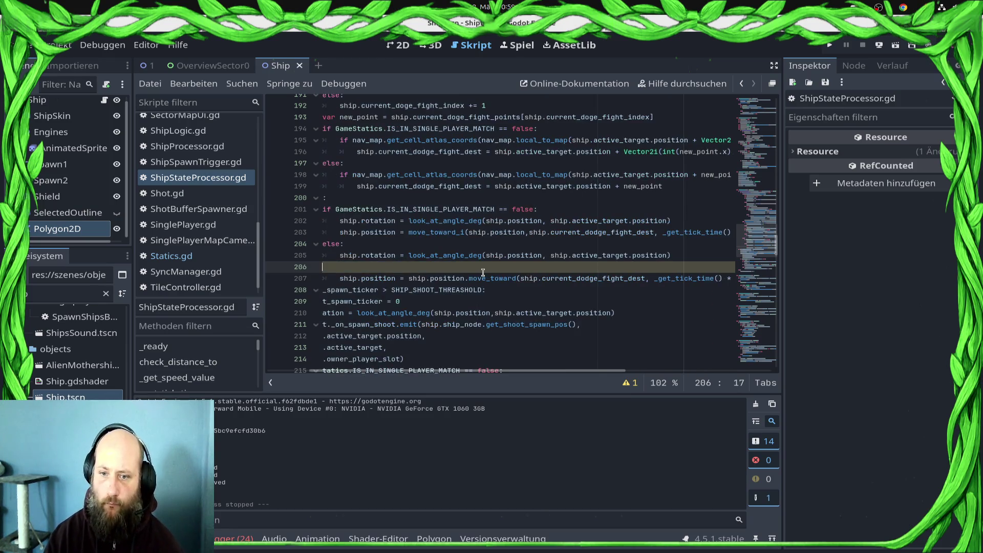
key("BackSpace")
key("BackSpace")
key("BackSpace")
key("BackSpace")
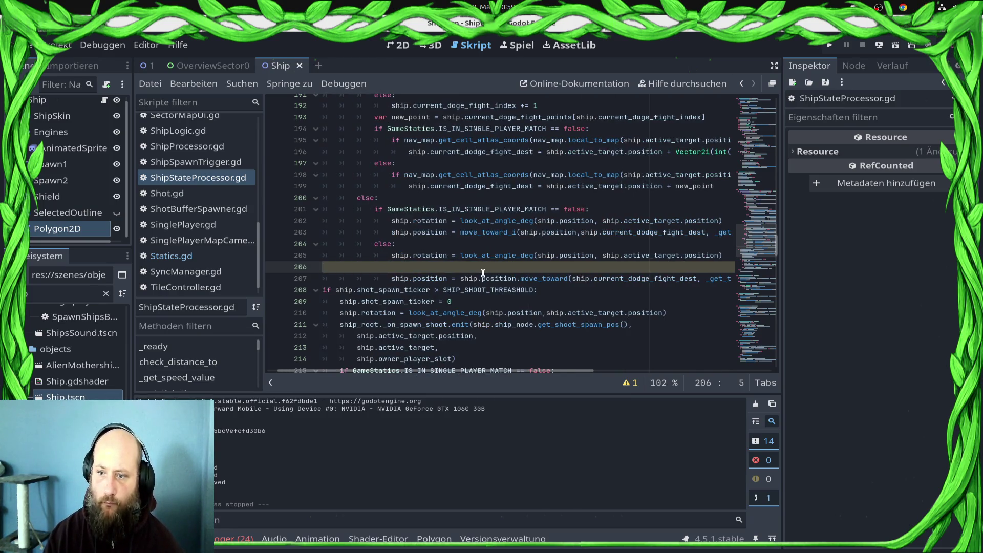
key("BackSpace")
key("ctrl+s")
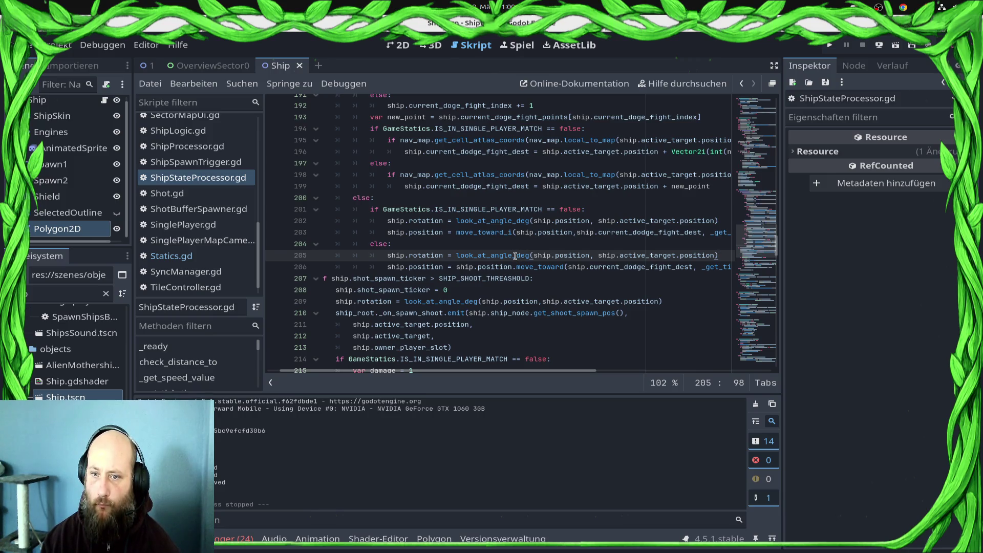
mouse_move(530, 255)
left_mouse_down()
mouse_move(635, 252)
mouse_move(328, 210)
mouse_move(476, 260)
left_mouse_up()
double_click(497, 255)
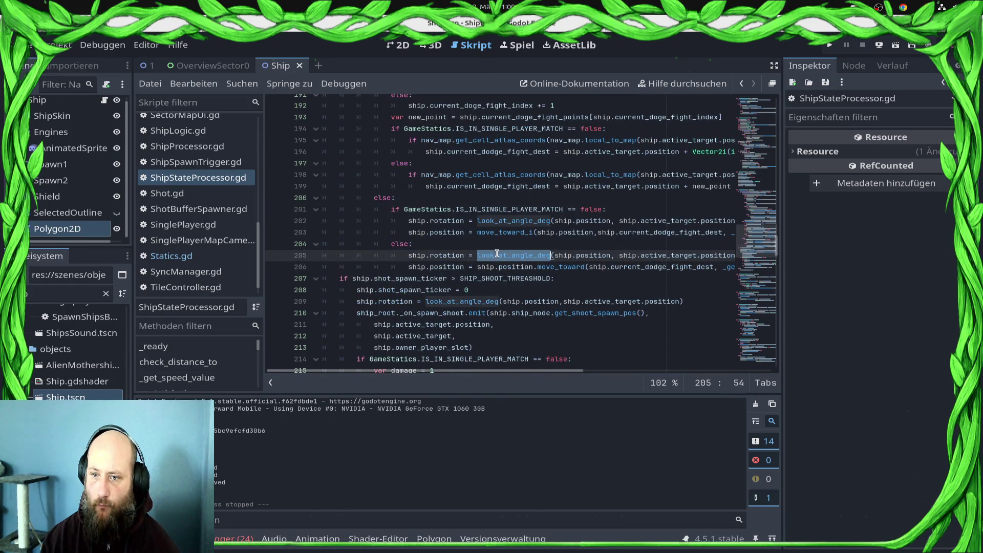
type("sh")
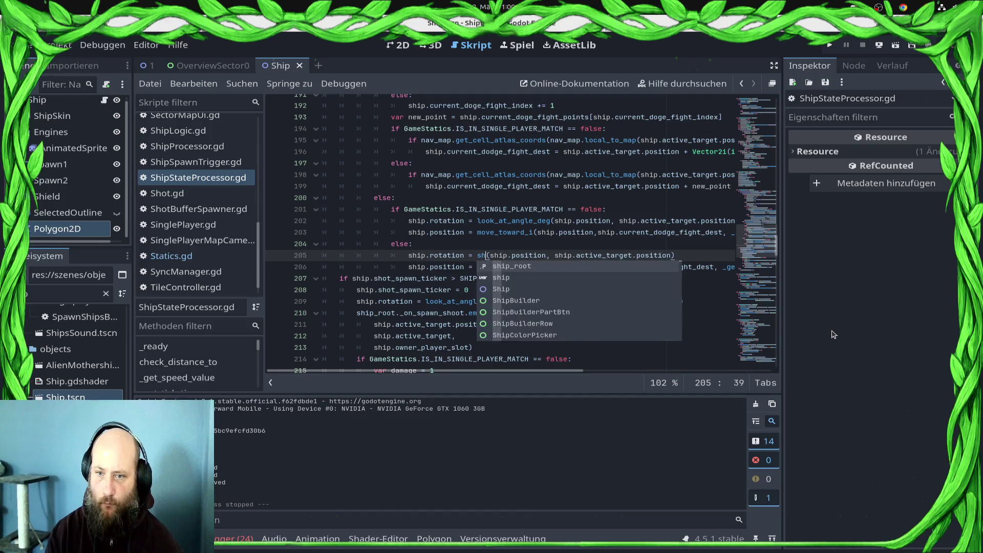
key("BackSpace")
type("ship.")
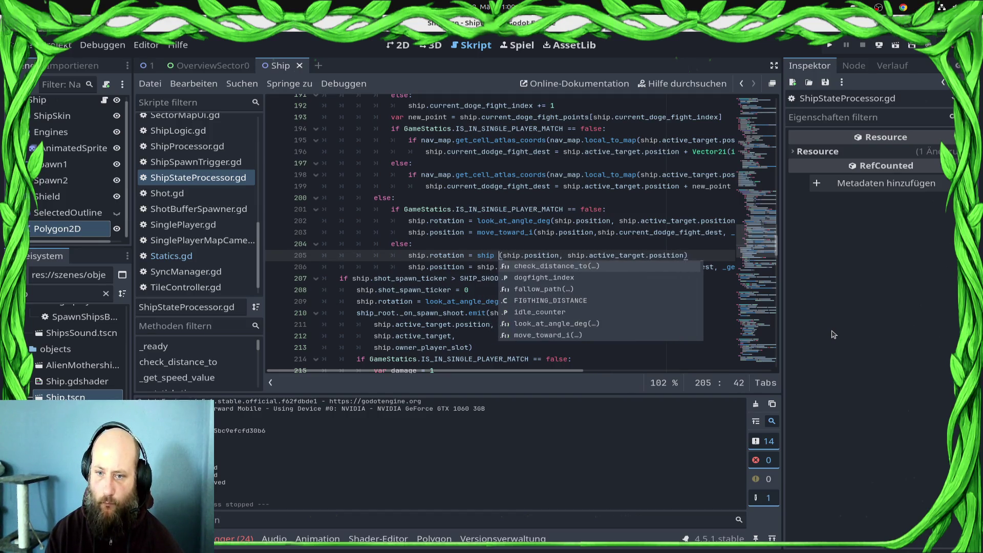
key("BackSpace")
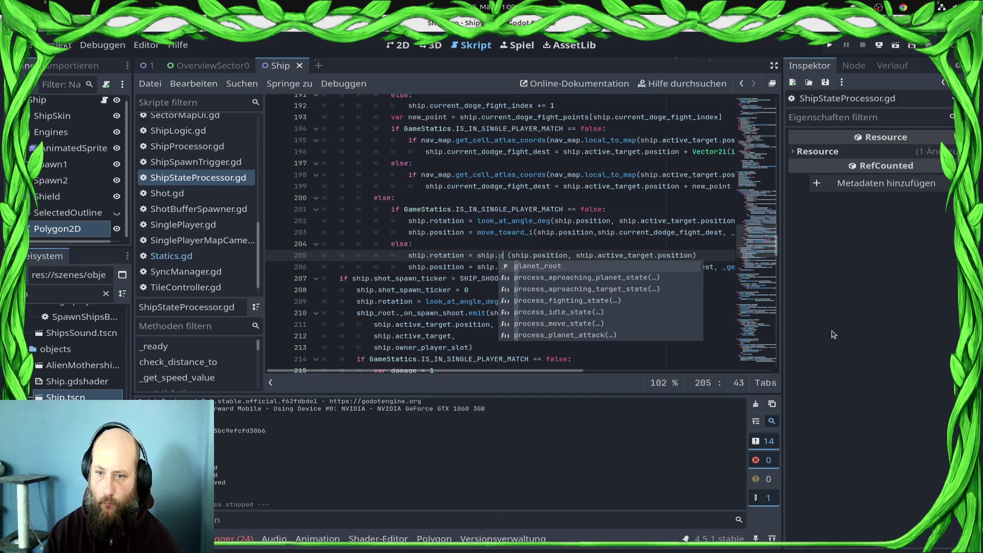
type("_pos")
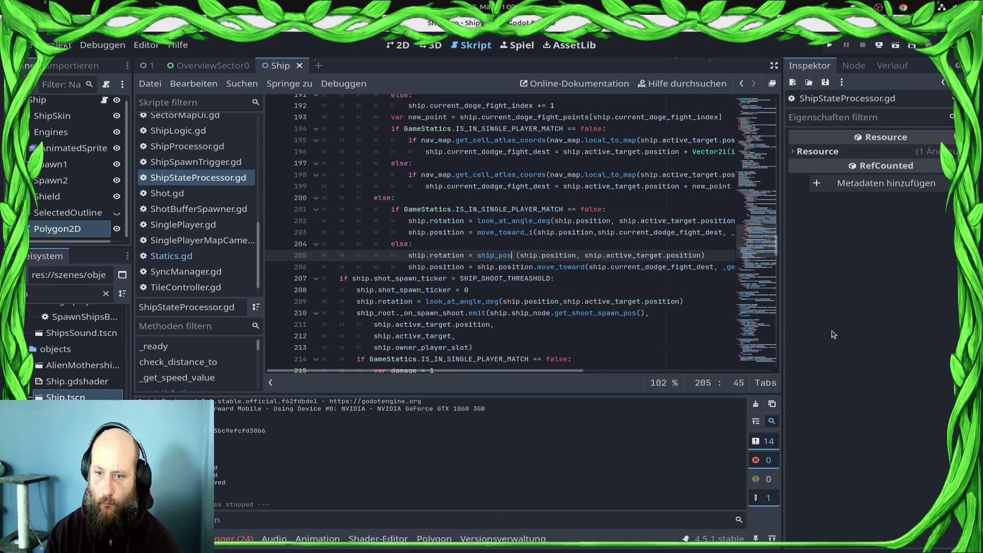
key("BackSpace")
key("BackSpace")
key("BackSpace")
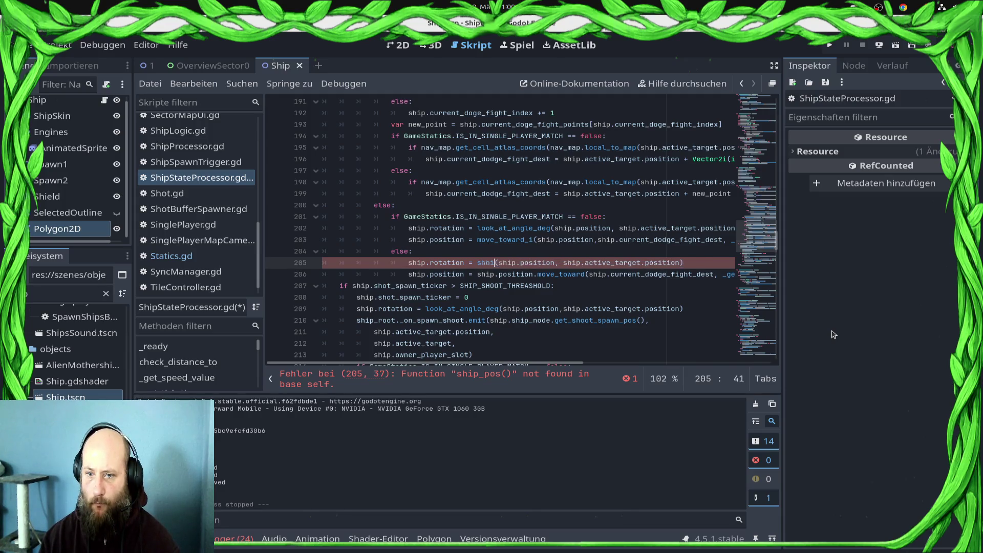
key("BackSpace")
type("i")
key("BackSpace")
key("BackSpace")
key("BackSpace")
type("look_at_angle_deg")
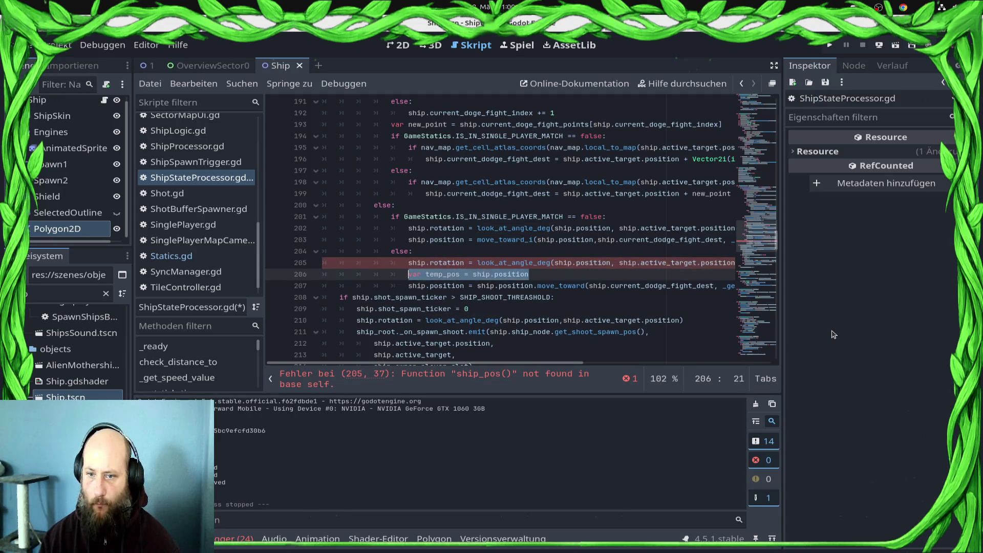
key("Return")
key("ctrl+s")
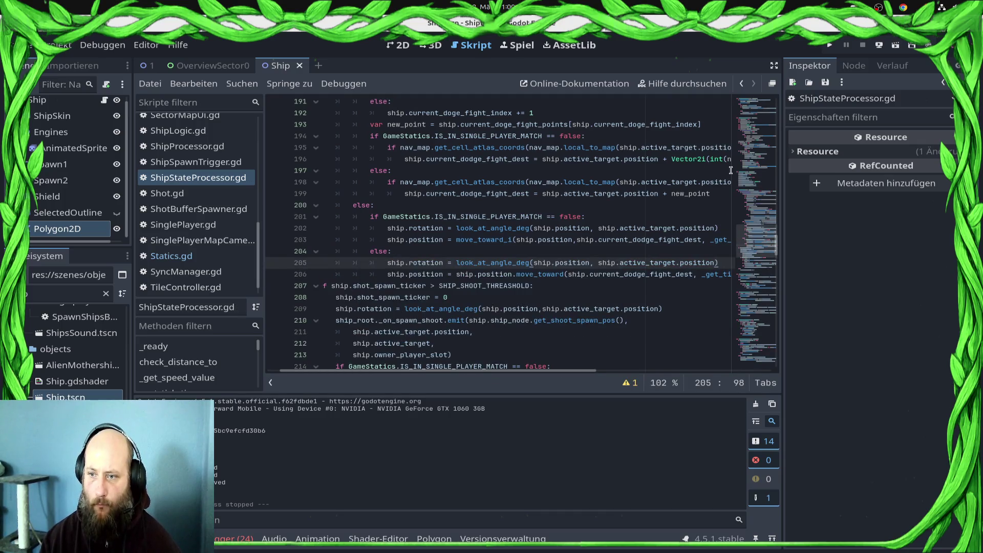
mouse_move(775, 249)
left_mouse_down()
mouse_move(755, 272)
mouse_move(762, 230)
left_mouse_up()
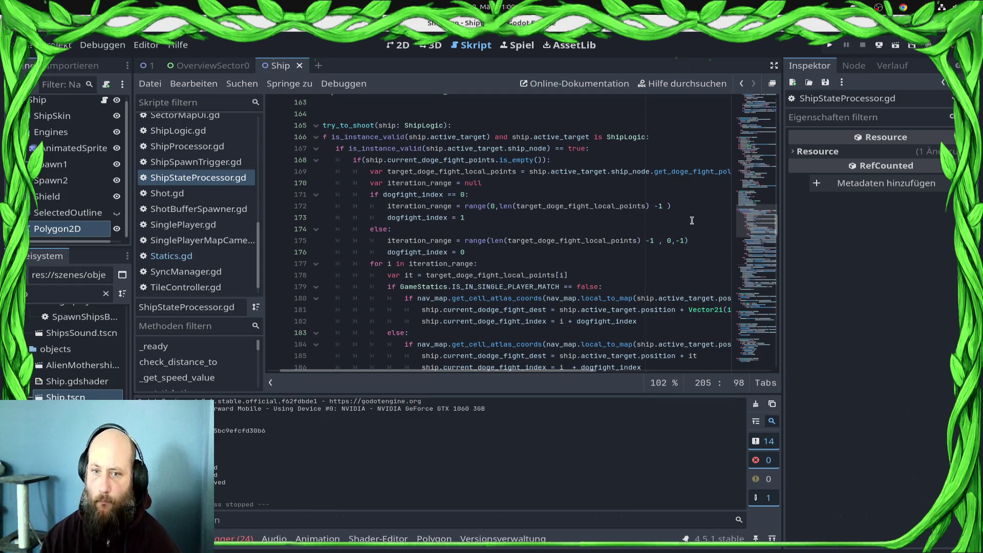
Make line 172 read range(0,len(target_doge_fight_local_points) -1, 1), save, and show the 2D view
left_click(471, 252)
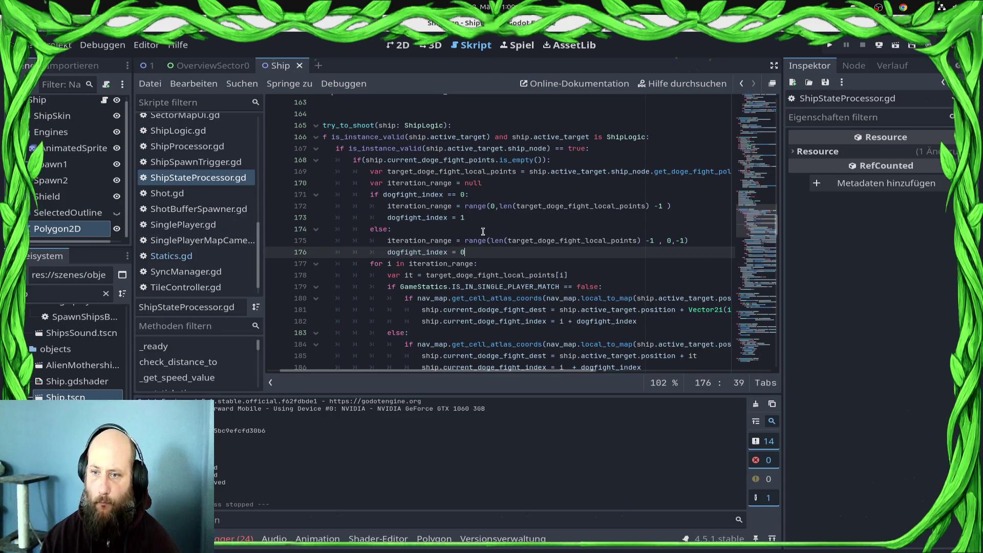
left_click(671, 208)
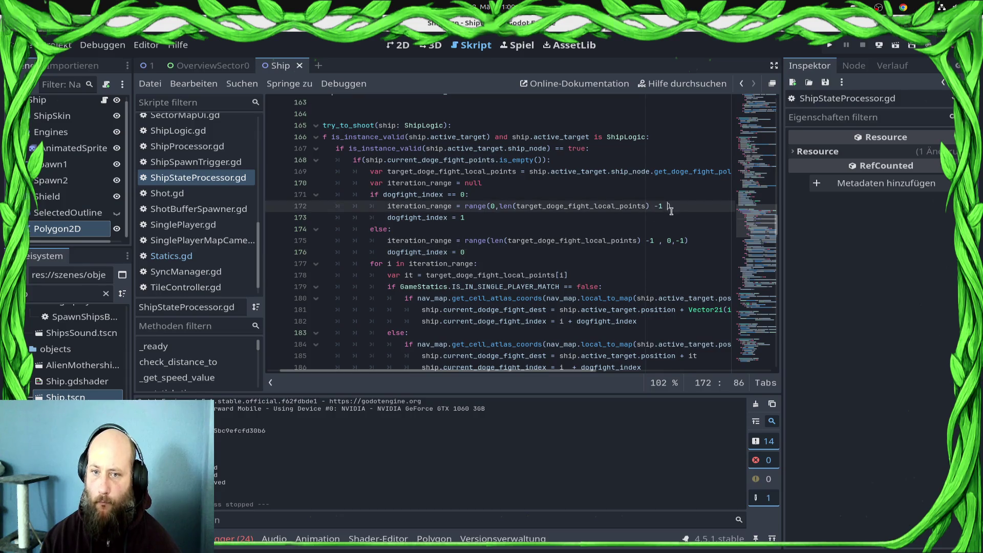
key("ctrl+s")
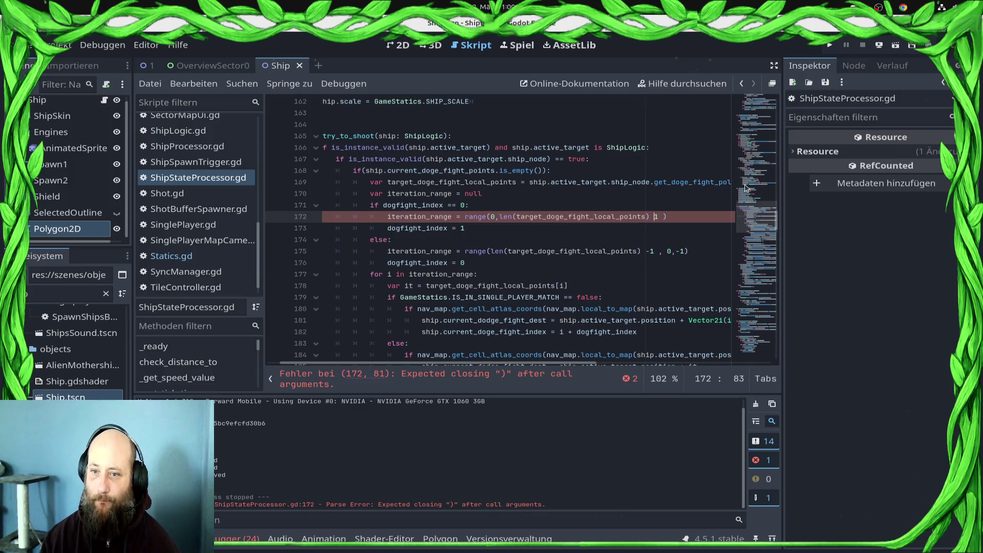
type(",")
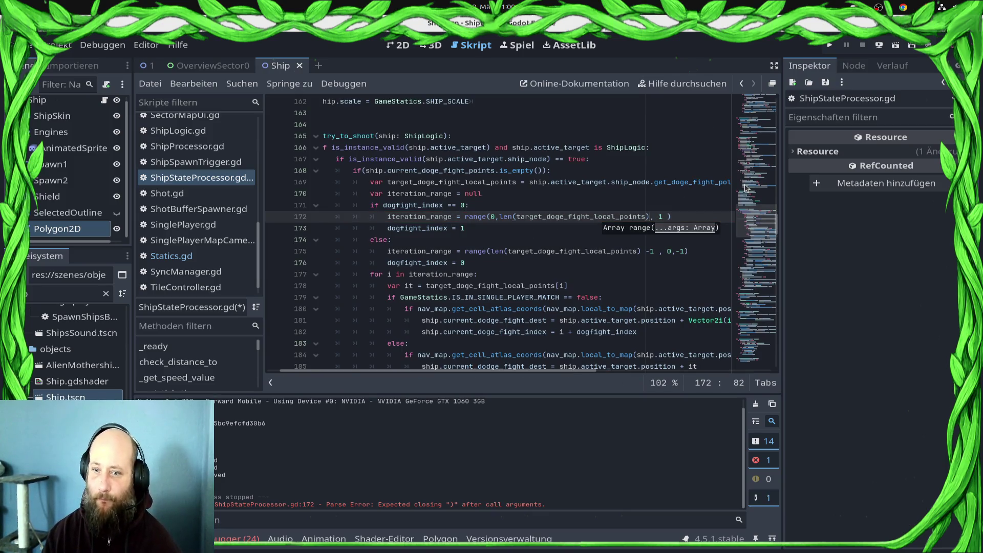
key("ctrl+s")
key("Left")
key("Left")
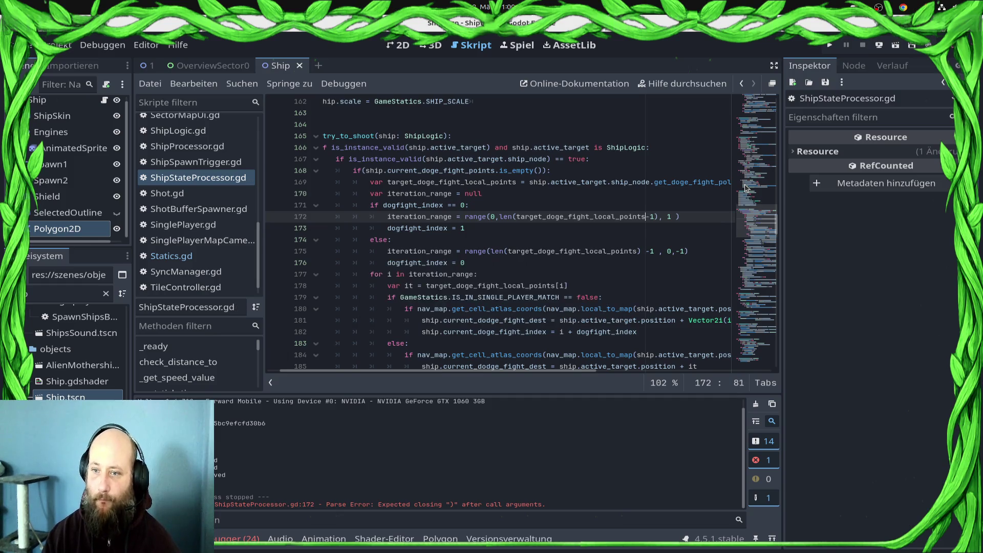
type("-1")
key("ctrl+s")
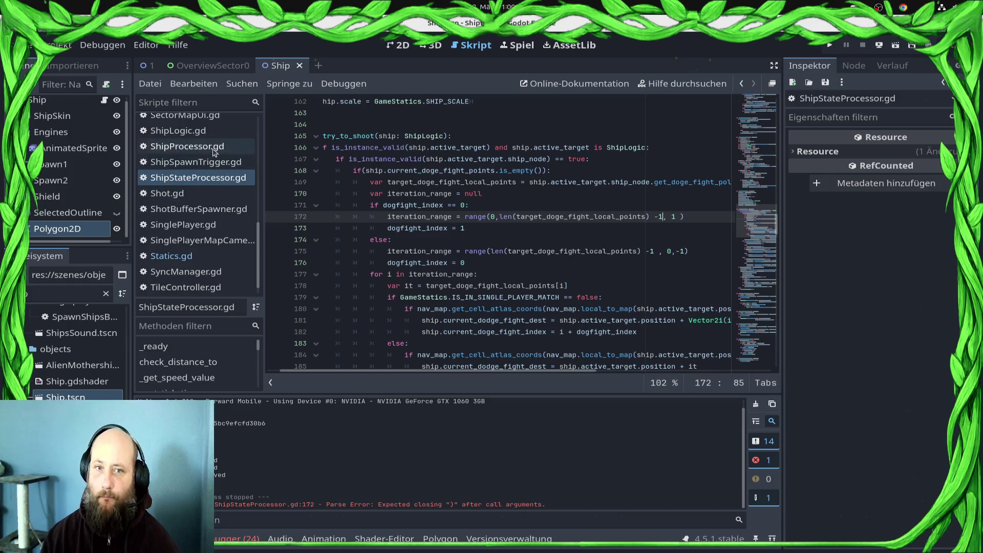
left_click(397, 46)
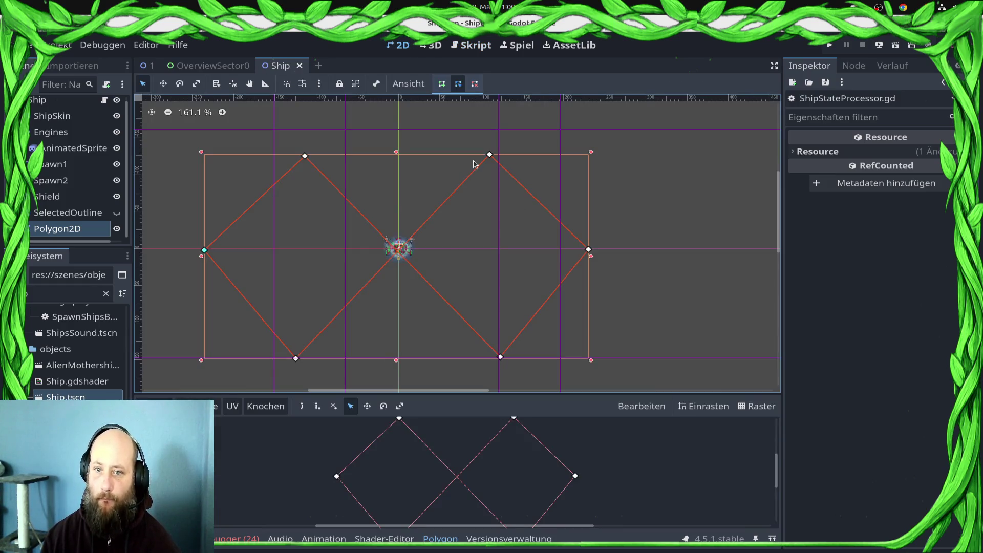
Add vertices on the Polygon2D edges until it has 10 points, save the scene, and run the game
left_click_drag(250, 205, 235, 185)
left_click(274, 293)
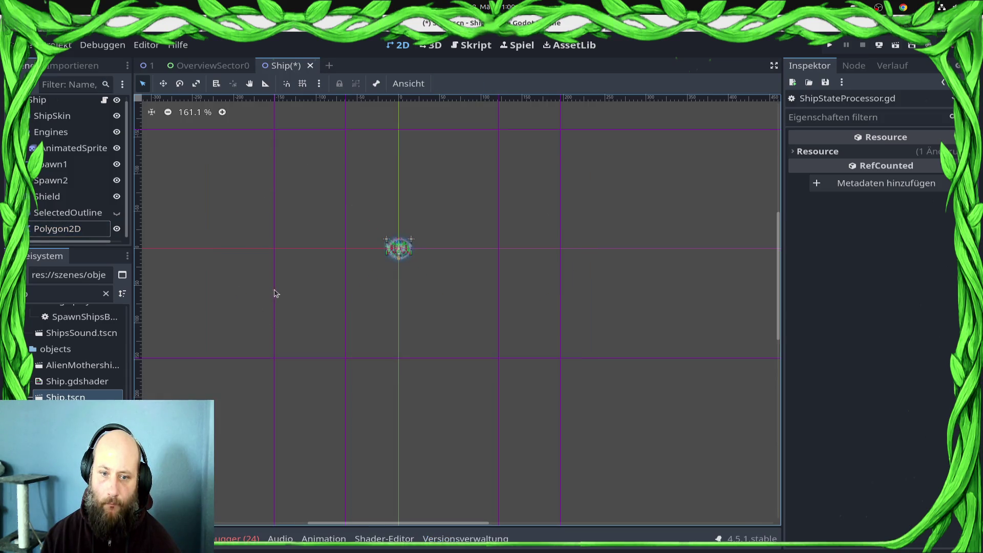
left_click(96, 234)
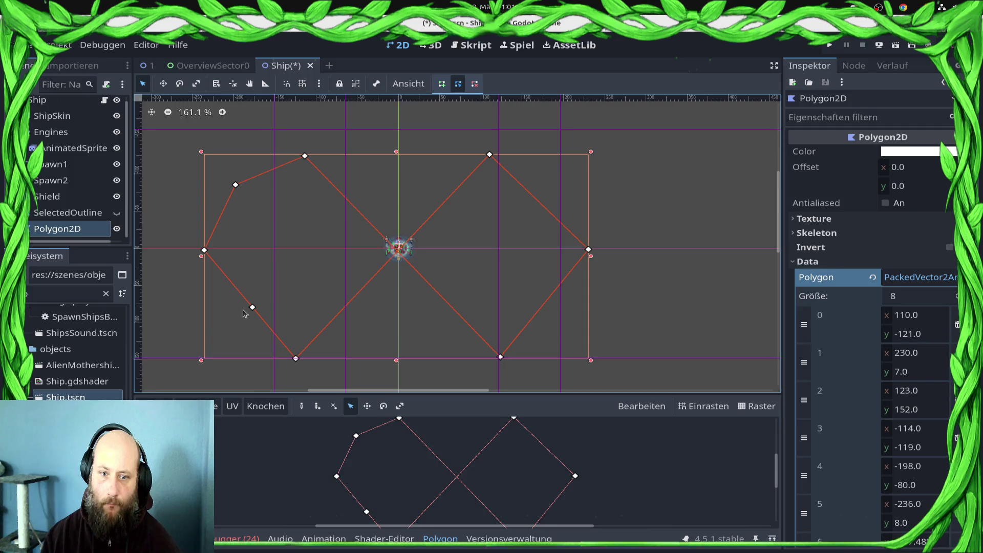
left_click_drag(253, 308, 224, 329)
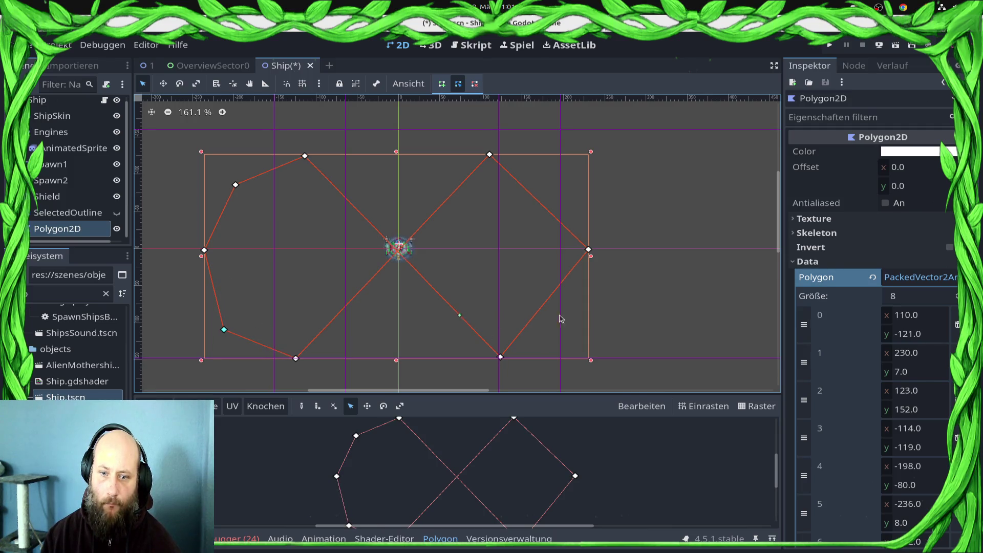
mouse_move(544, 308)
left_mouse_down()
mouse_move(575, 318)
mouse_move(572, 327)
left_mouse_up()
left_click_drag(539, 200, 565, 181)
key("ctrl+s")
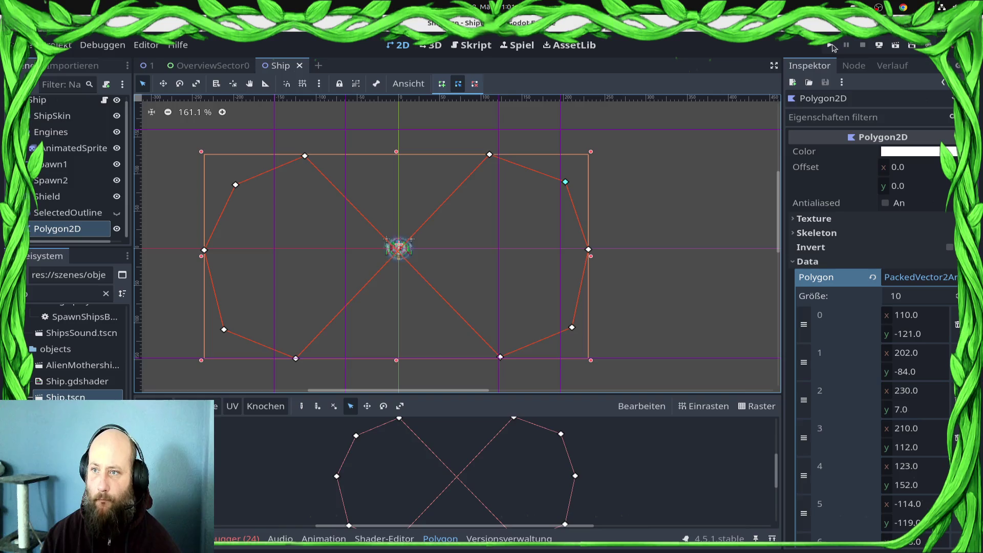
left_click(831, 45)
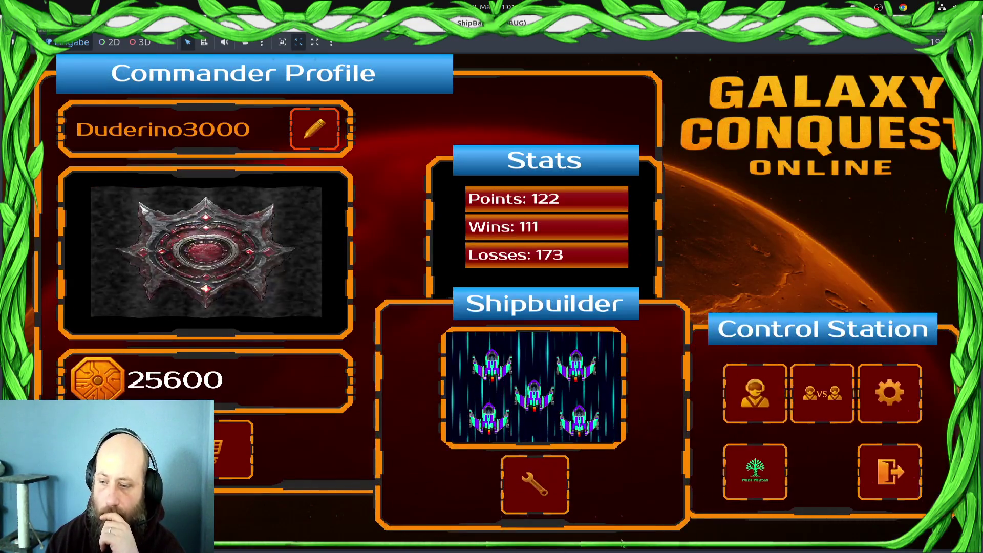
Launch the Draxal Homesector battle from the galaxy map and dismiss the story text
left_click(753, 405)
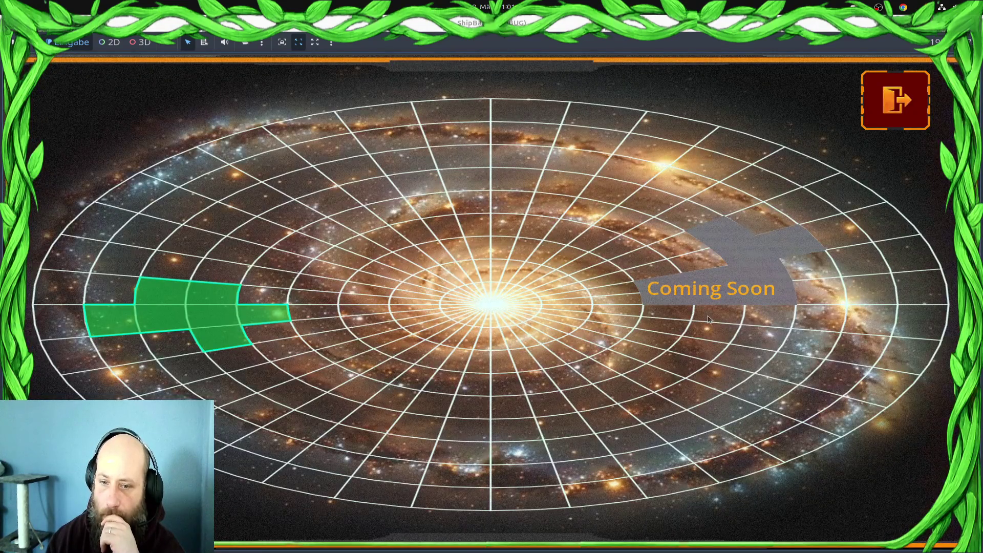
left_click(708, 319)
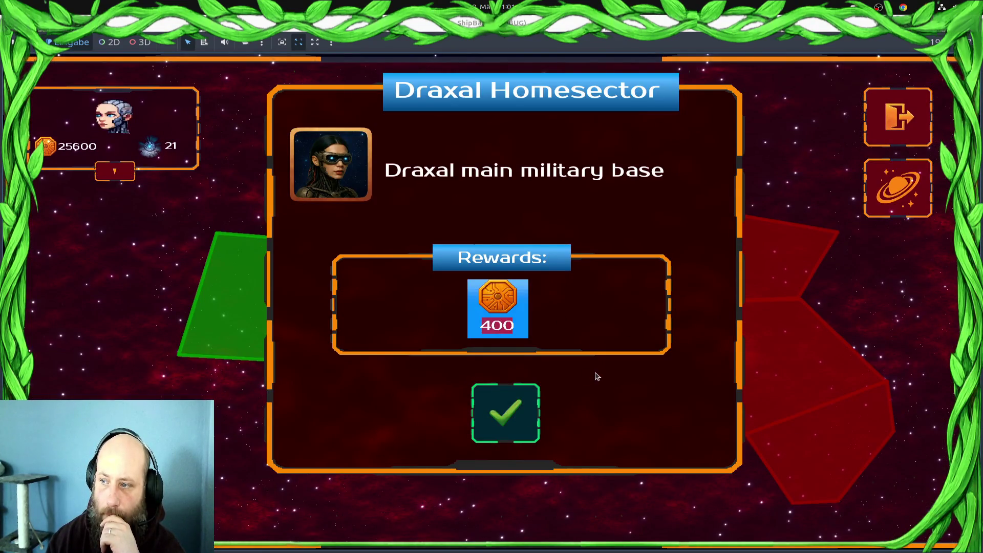
left_click(506, 416)
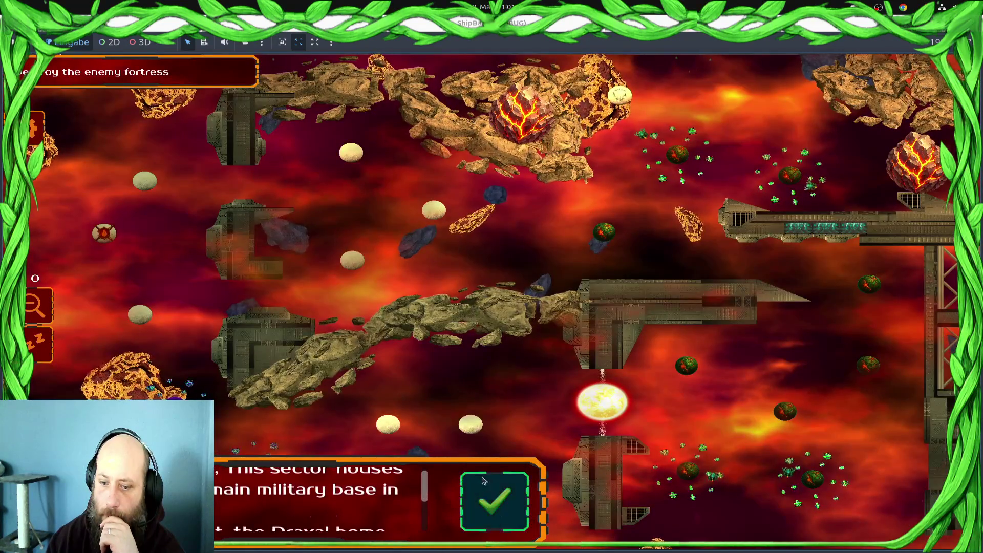
left_click(438, 513)
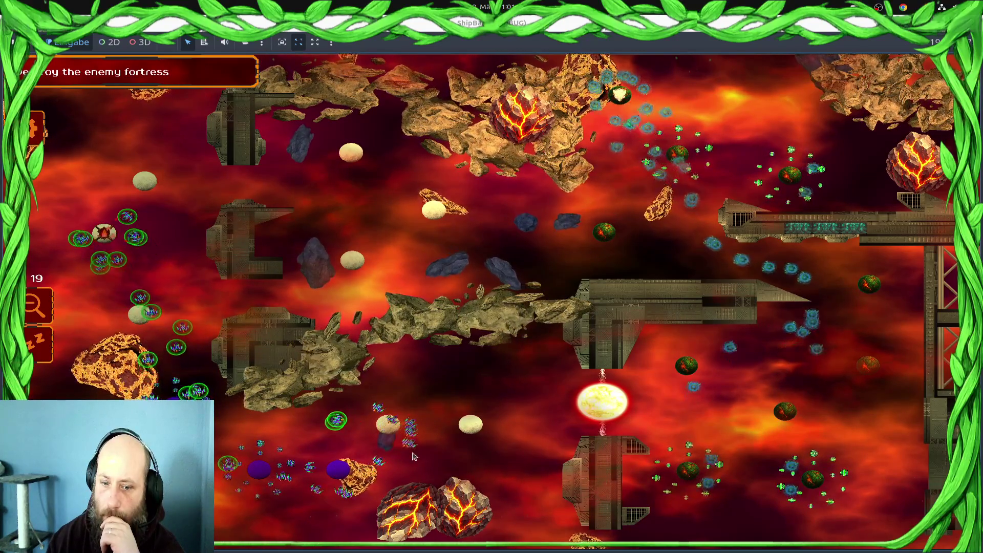
Shuttle ship groups between the bottom moon, lower-left planet, top-left moon and upper moon
left_click(388, 423)
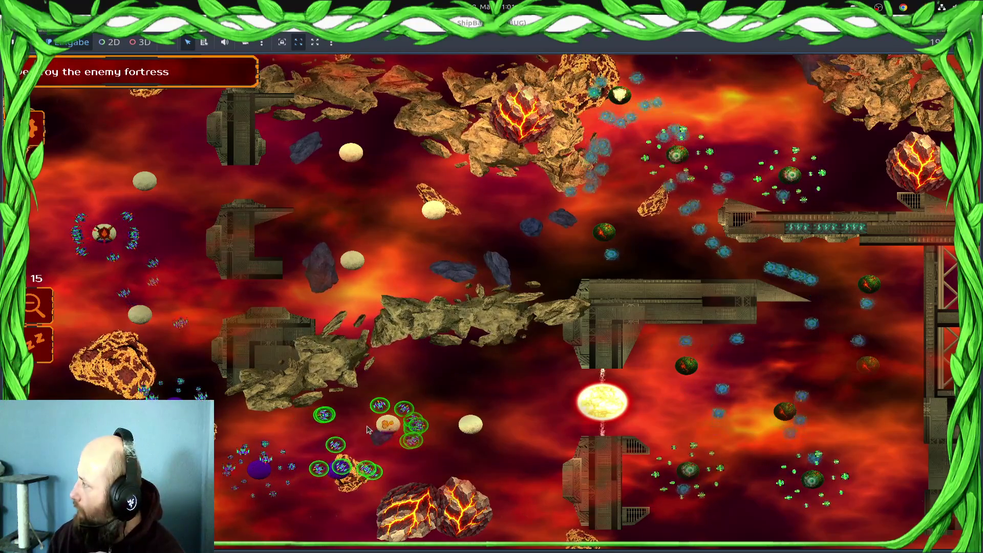
left_click(139, 314)
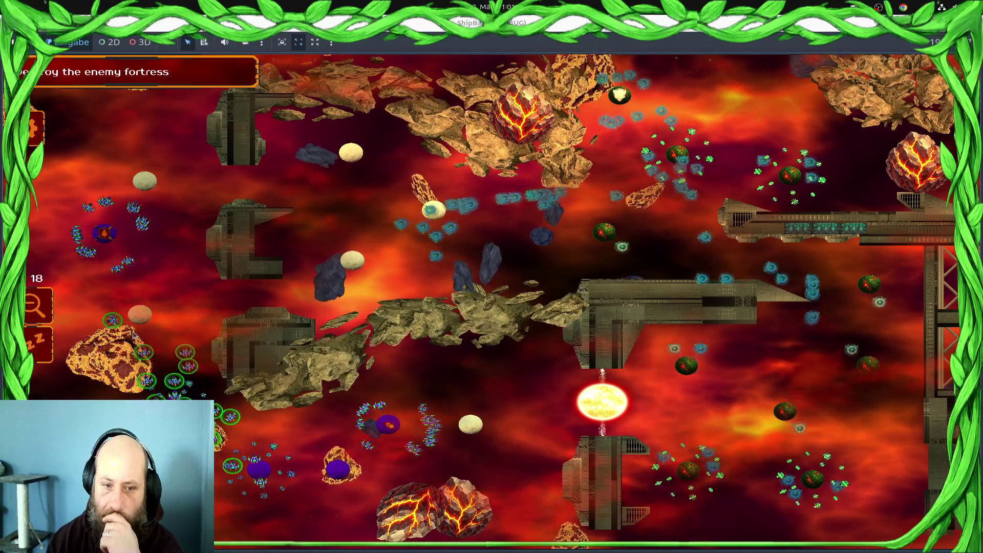
left_click(104, 233)
left_click(149, 151)
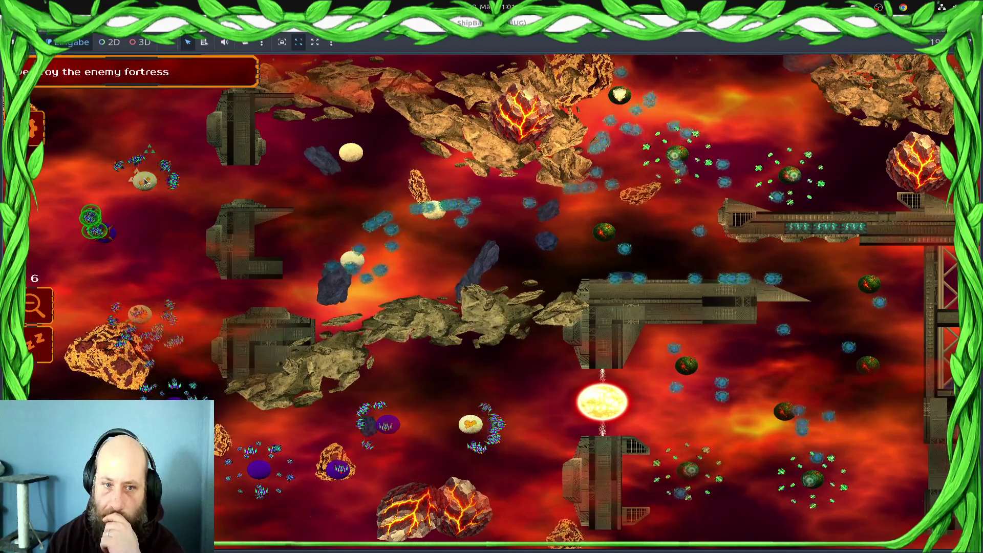
left_click(480, 431)
left_click(468, 425)
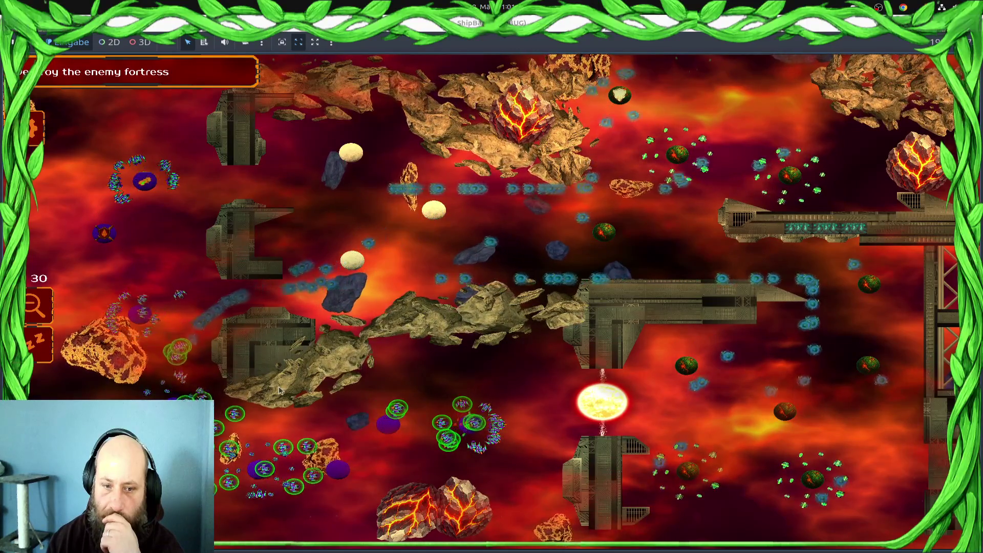
left_click(145, 180)
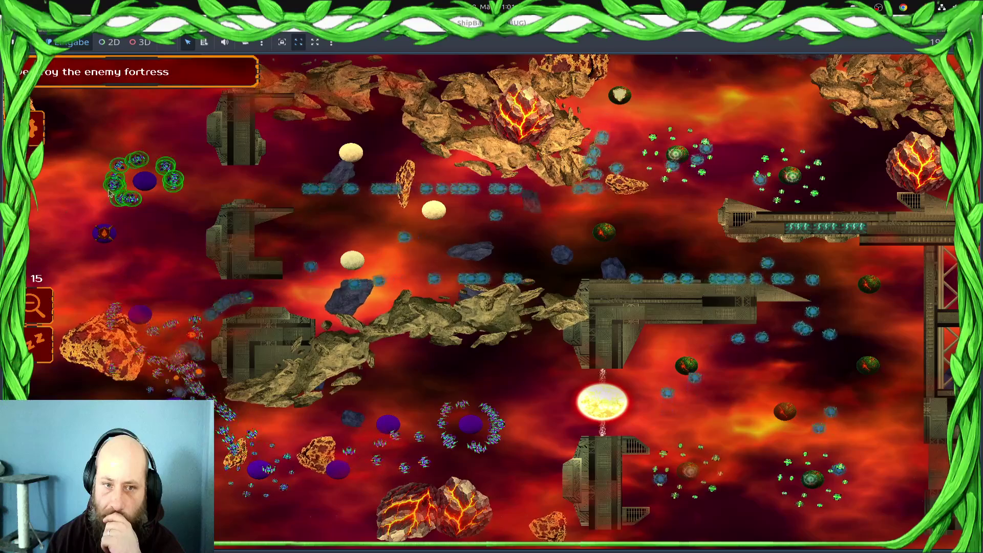
left_click(350, 153)
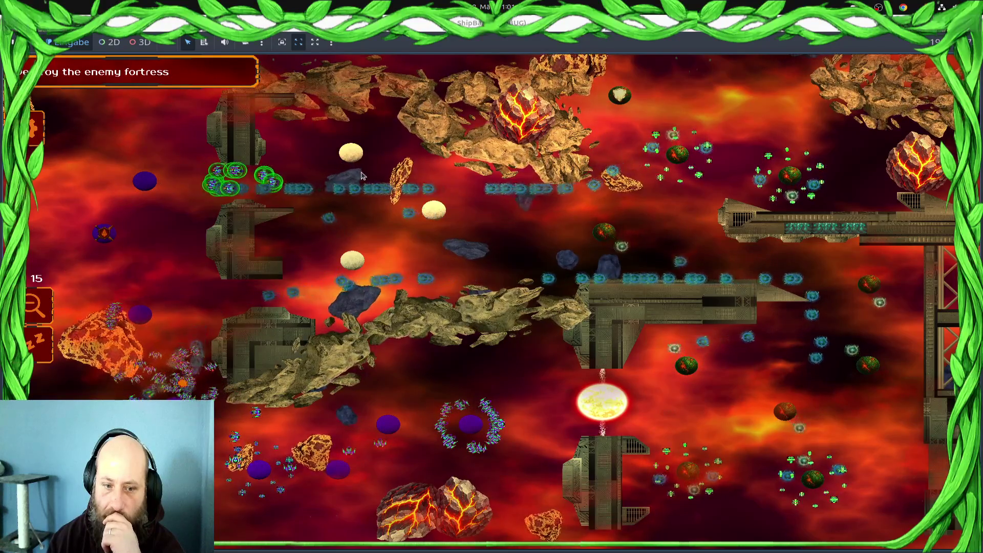
left_click(471, 424)
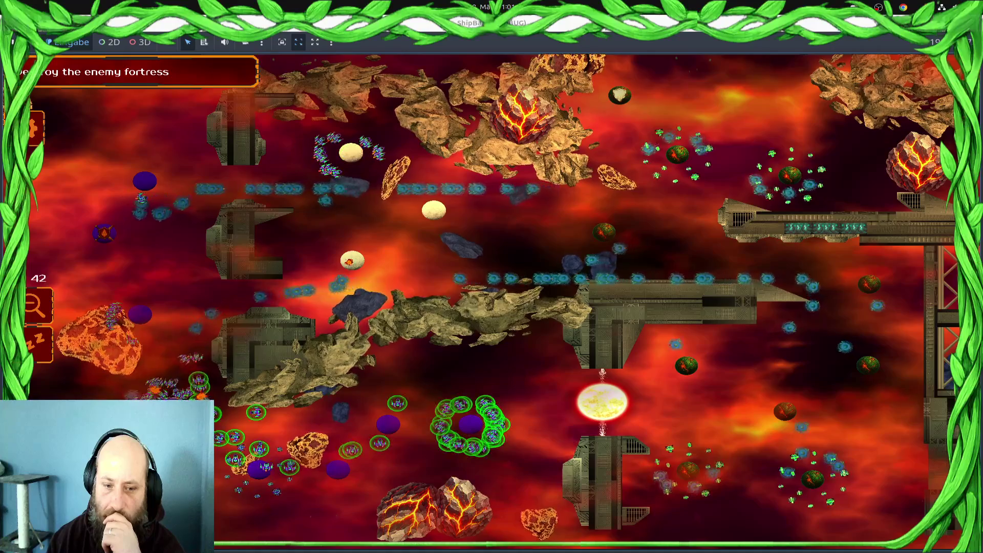
left_click(140, 313)
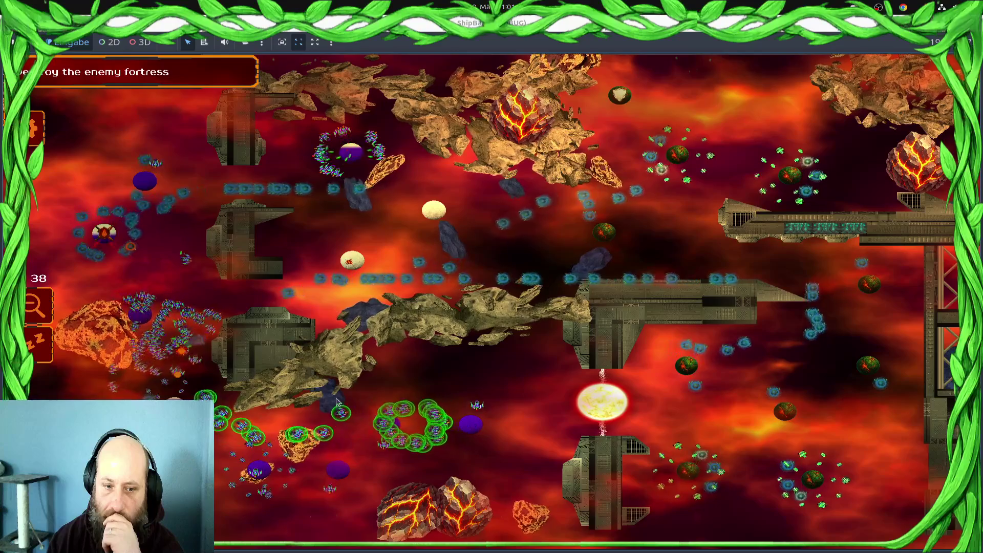
Attack the enemy swarm on the left, send the left swarm down around the asteroids, then select more ships
mouse_move(164, 338)
left_mouse_down()
mouse_move(272, 338)
mouse_move(147, 288)
left_mouse_up()
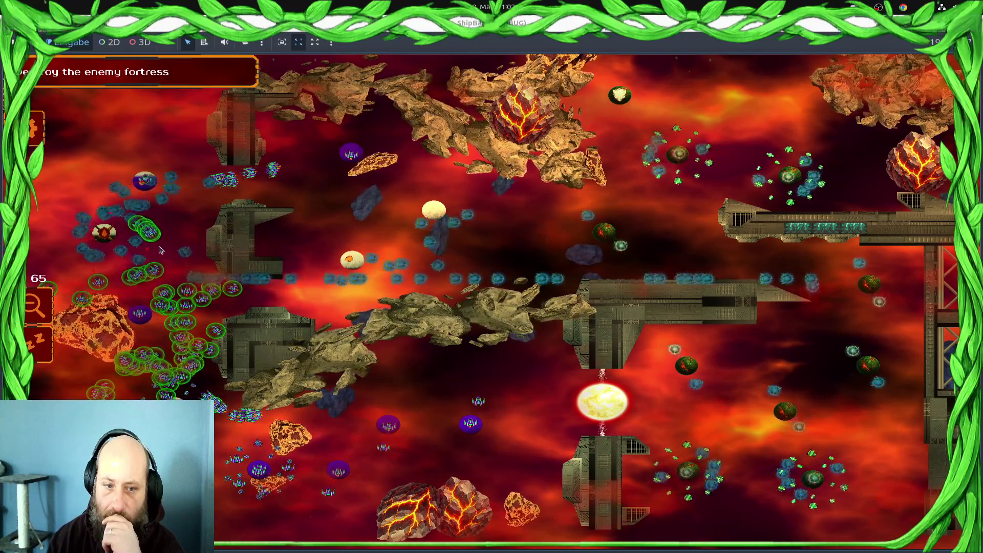
mouse_move(264, 491)
left_mouse_down()
mouse_move(386, 476)
mouse_move(379, 461)
left_mouse_up()
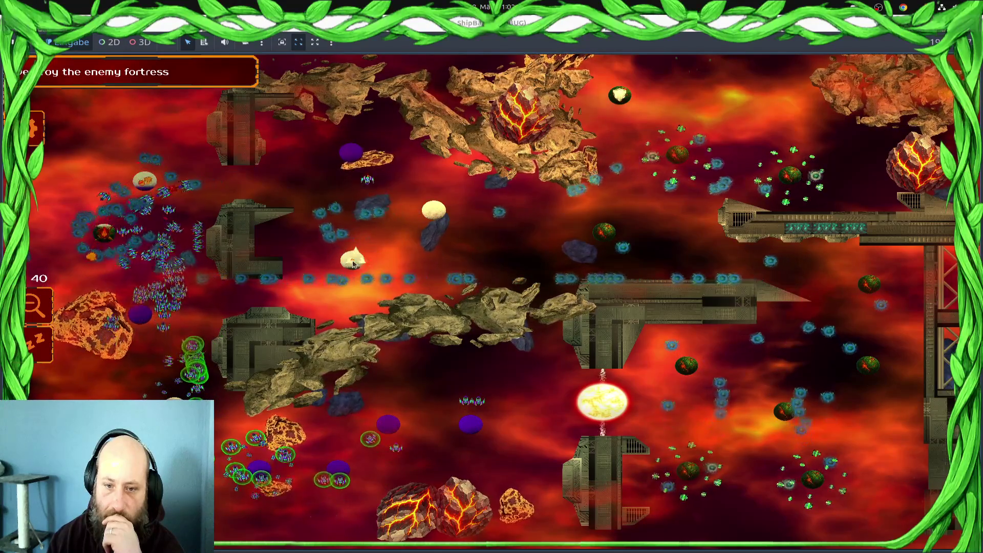
right_click(266, 285)
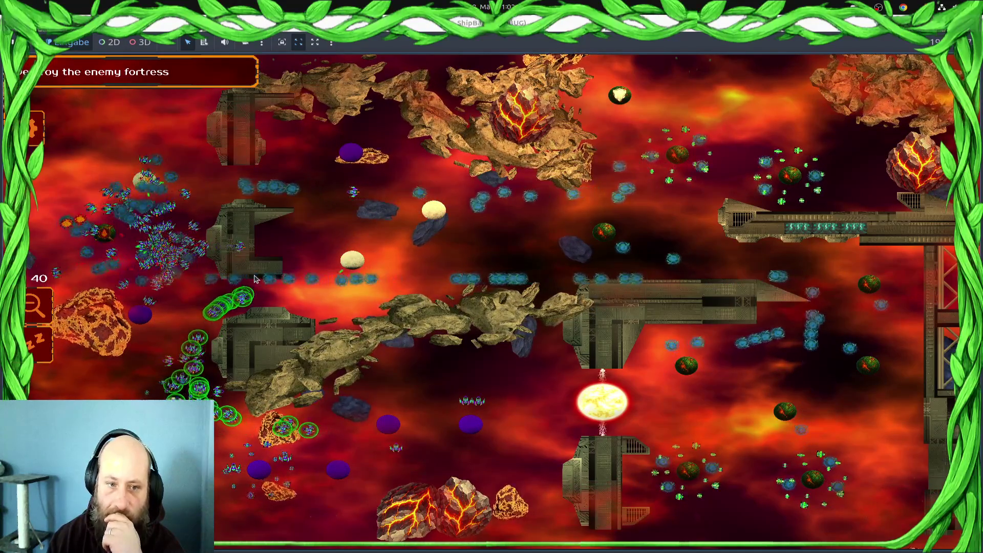
right_click(447, 253)
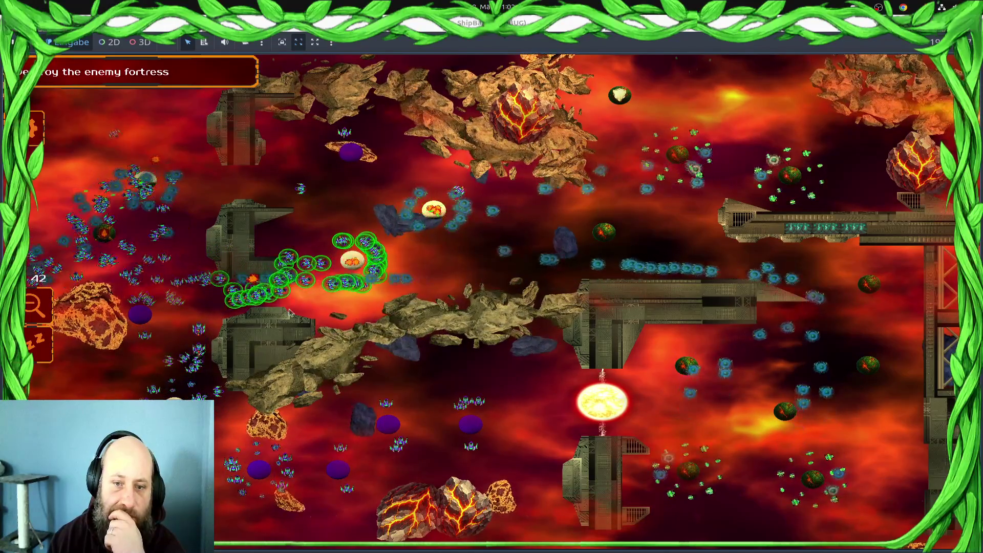
left_click_drag(31, 159, 189, 333)
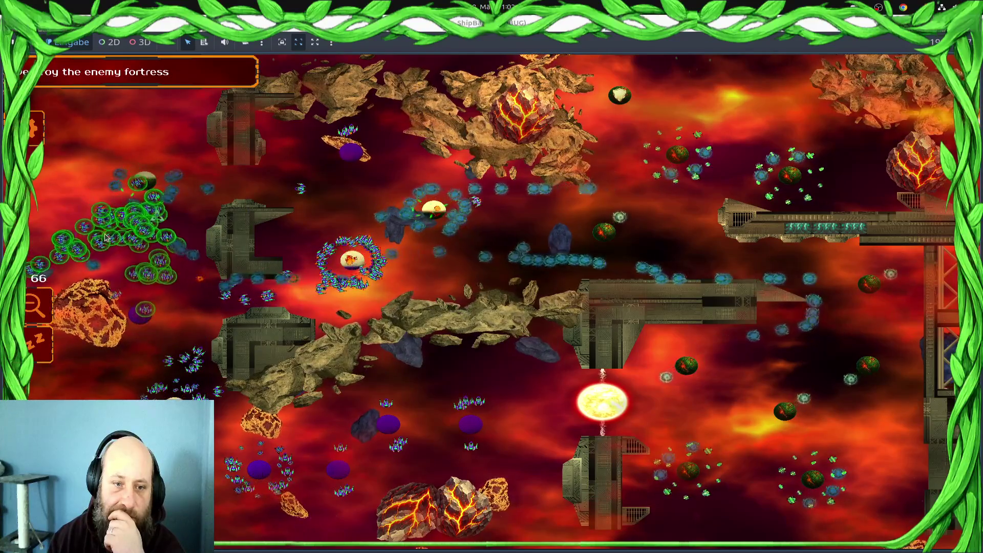
right_click(451, 431)
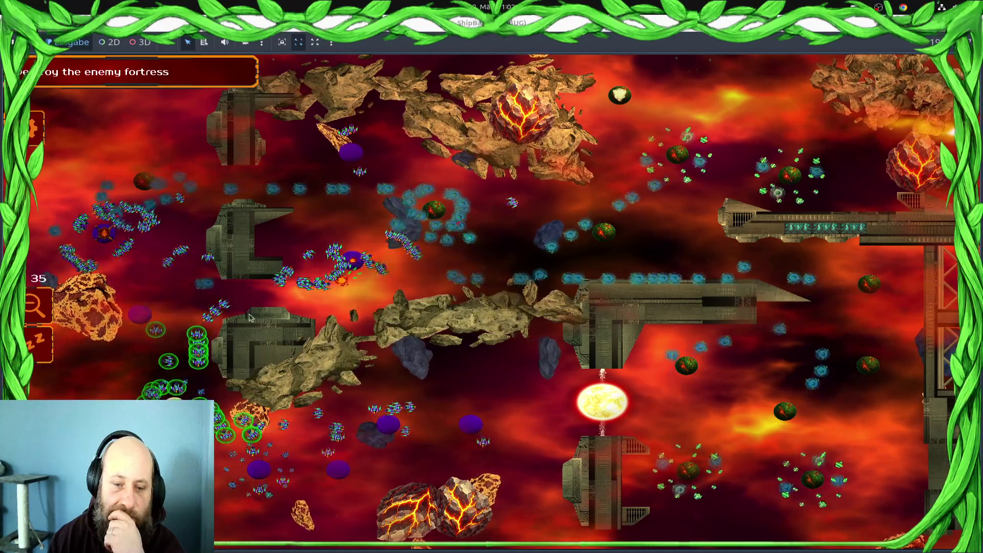
left_click_drag(402, 256, 287, 305)
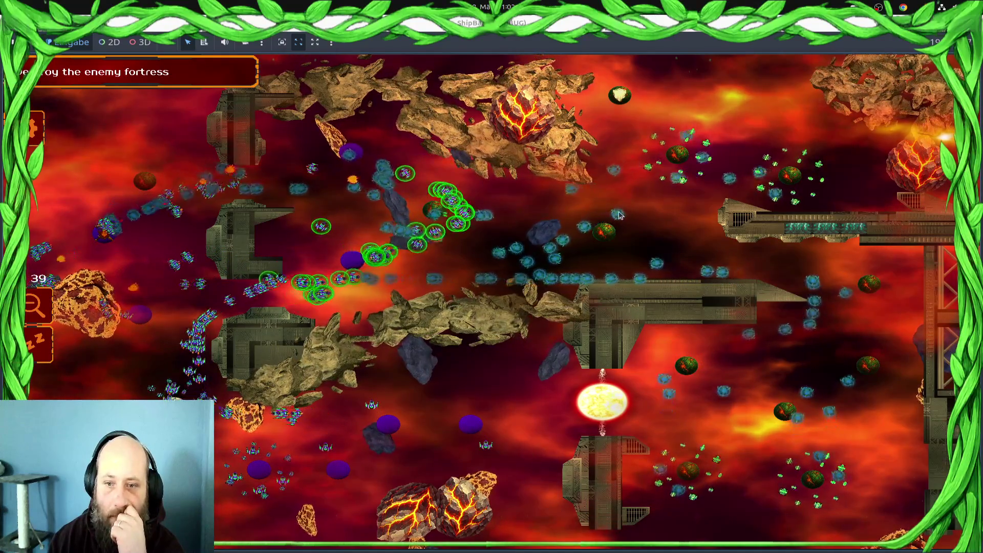
left_click_drag(118, 256, 317, 256)
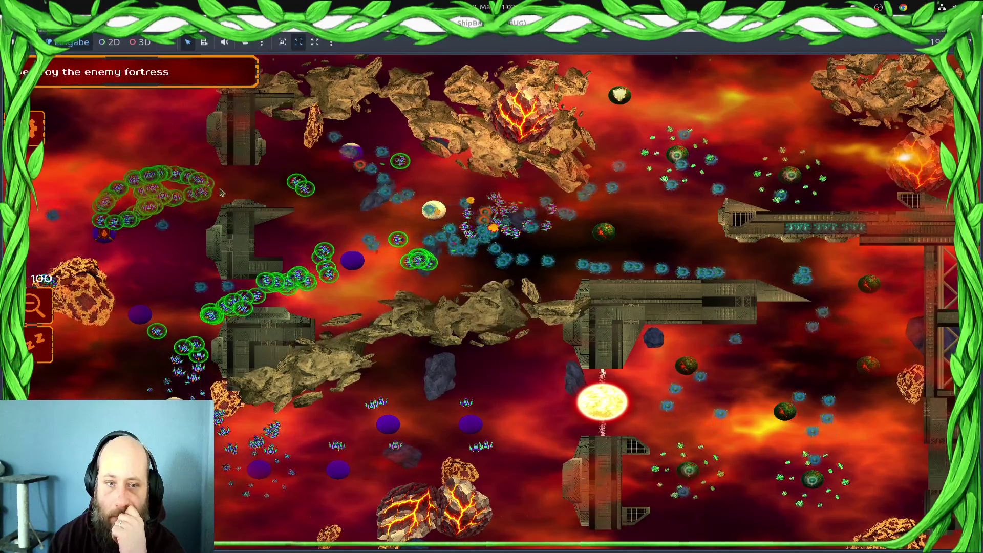
Move the selection centre-right, then regroup and send the bottom-left fleets down and left
right_click(382, 221)
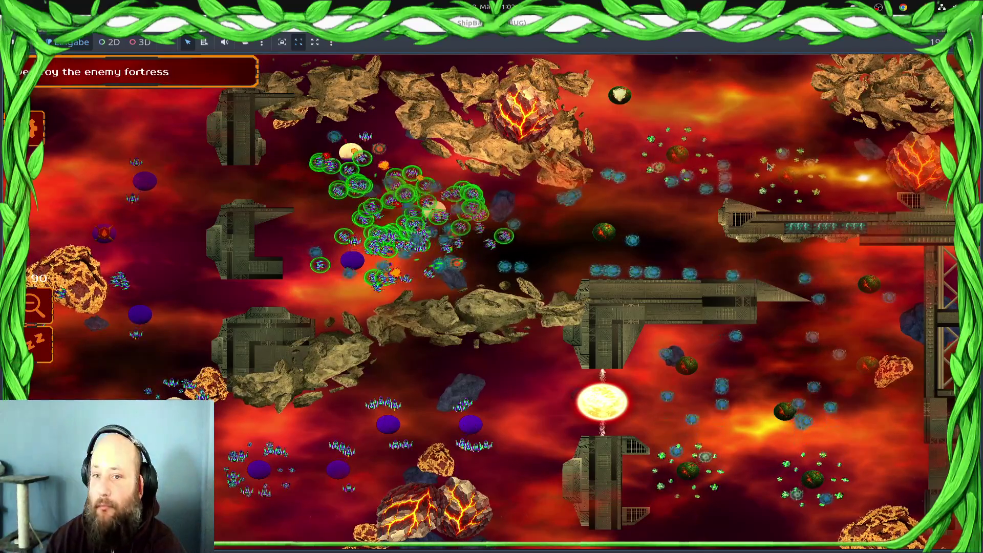
key("ctrl+a")
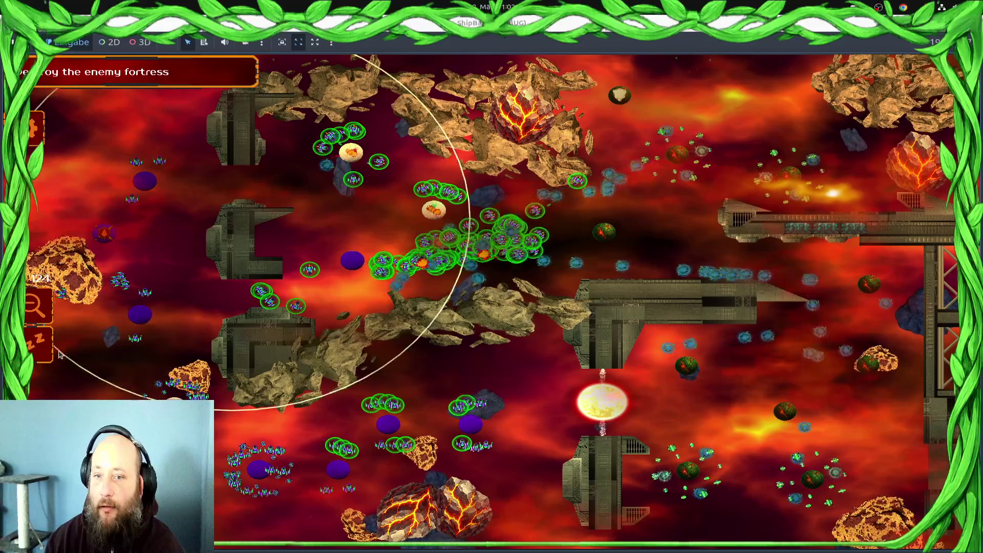
left_click_drag(425, 272, 304, 314)
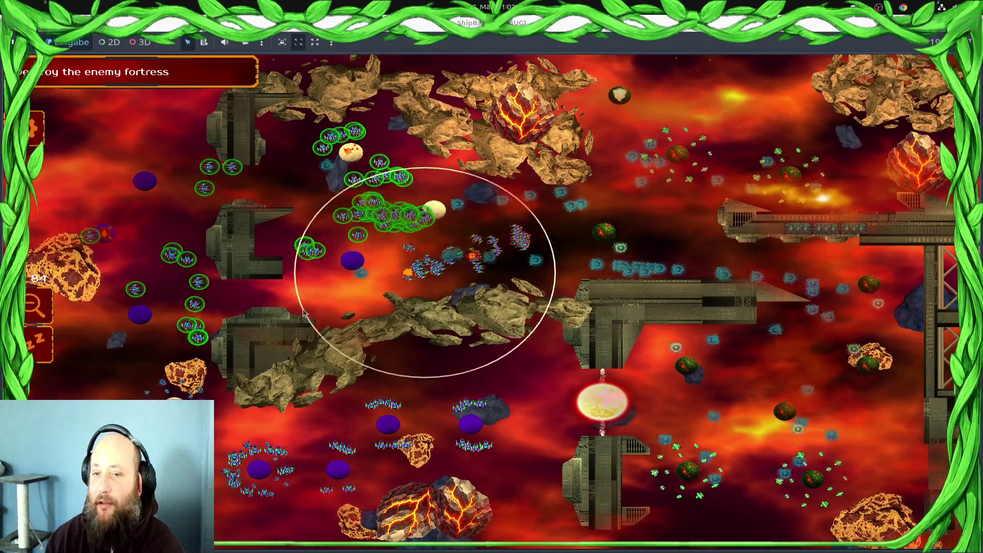
mouse_move(481, 512)
left_mouse_down()
mouse_move(267, 389)
mouse_move(345, 476)
left_mouse_up()
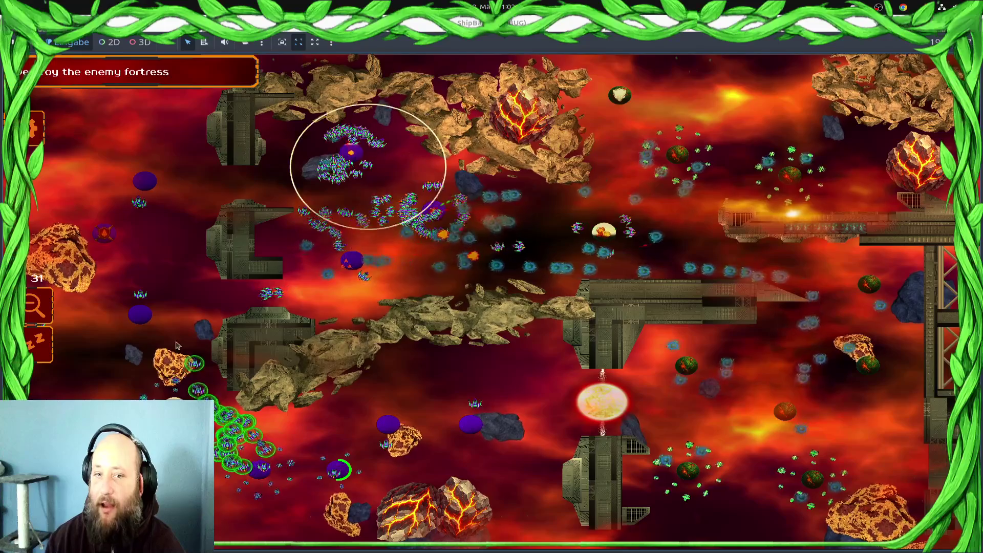
left_click_drag(175, 345, 489, 296)
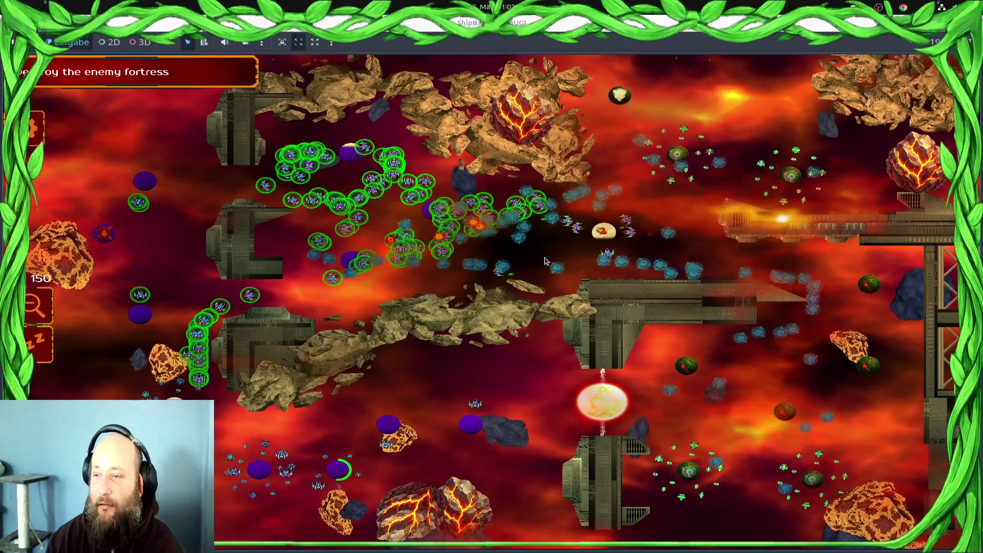
mouse_move(317, 256)
left_mouse_down()
mouse_move(584, 256)
mouse_move(585, 240)
left_mouse_up()
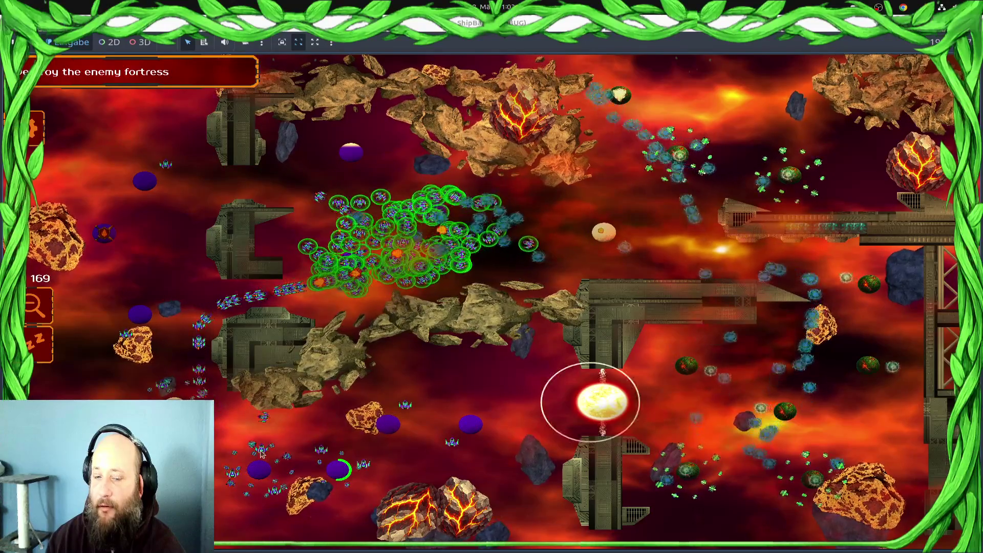
left_click_drag(420, 470, 190, 323)
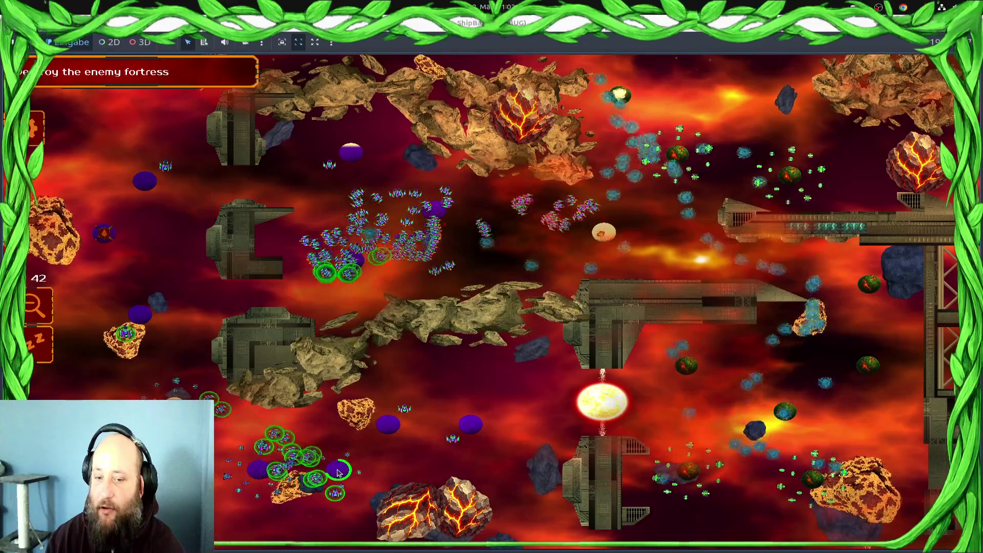
right_click(115, 377)
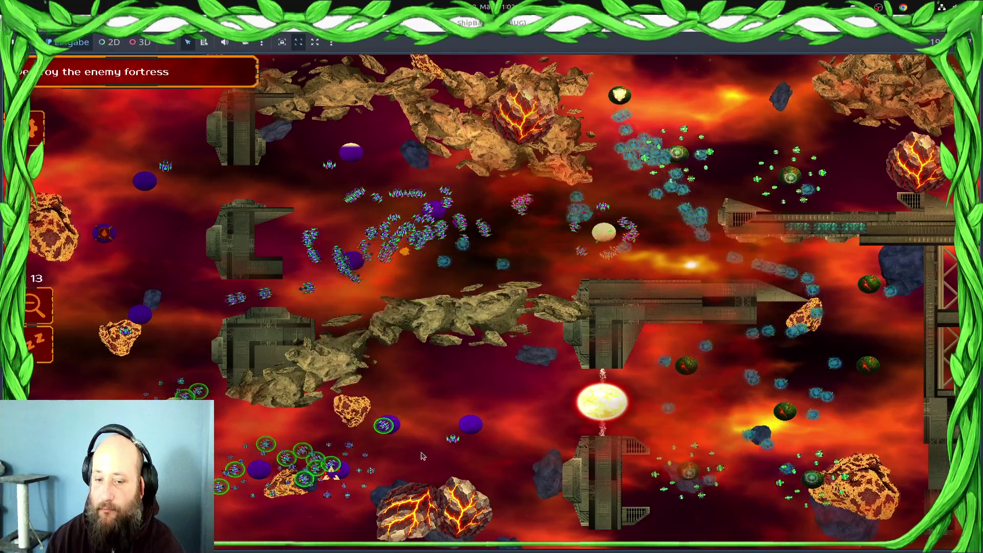
Select the central fleet and the main fleet near the enemy, then send left and bottom ships lower left
mouse_move(461, 268)
left_mouse_down()
mouse_move(441, 394)
mouse_move(427, 409)
left_mouse_up()
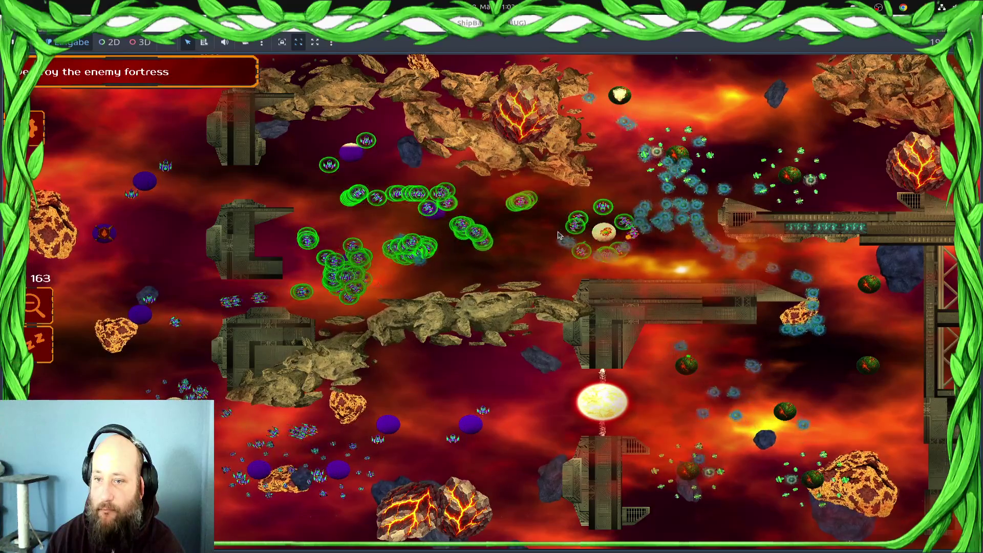
scroll(664, 221, "up", 3)
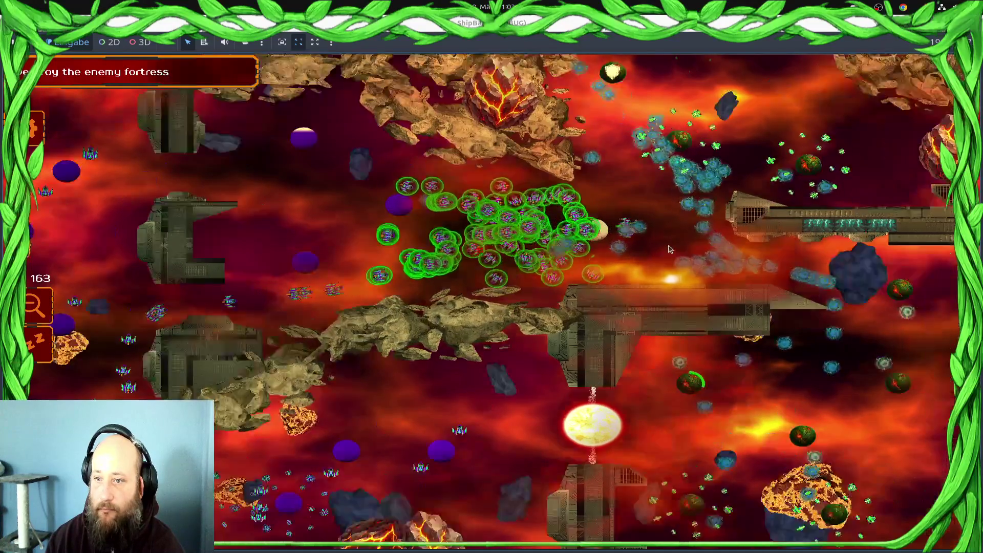
scroll(590, 289, "down", 3)
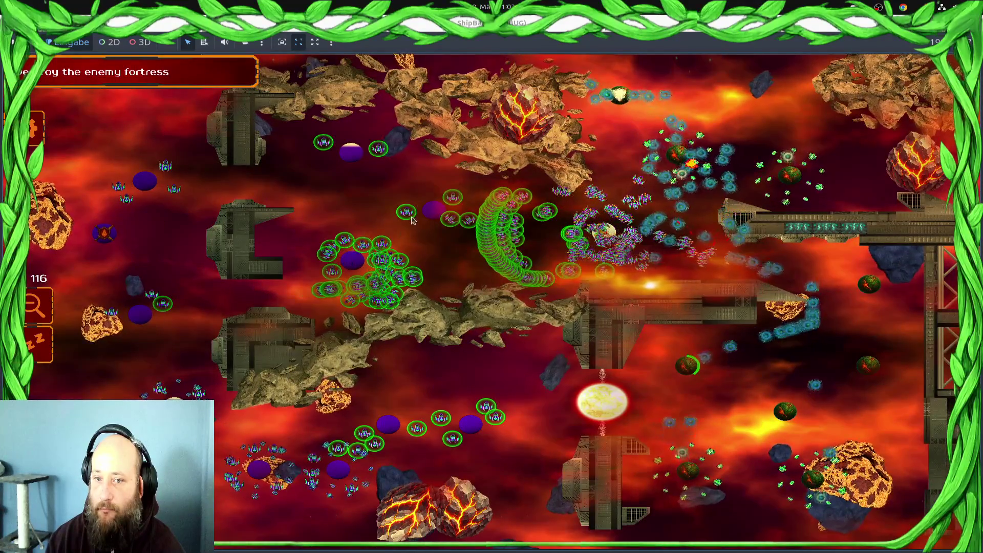
mouse_move(405, 255)
left_mouse_down()
mouse_move(535, 233)
mouse_move(517, 231)
left_mouse_up()
left_click_drag(595, 219, 650, 221)
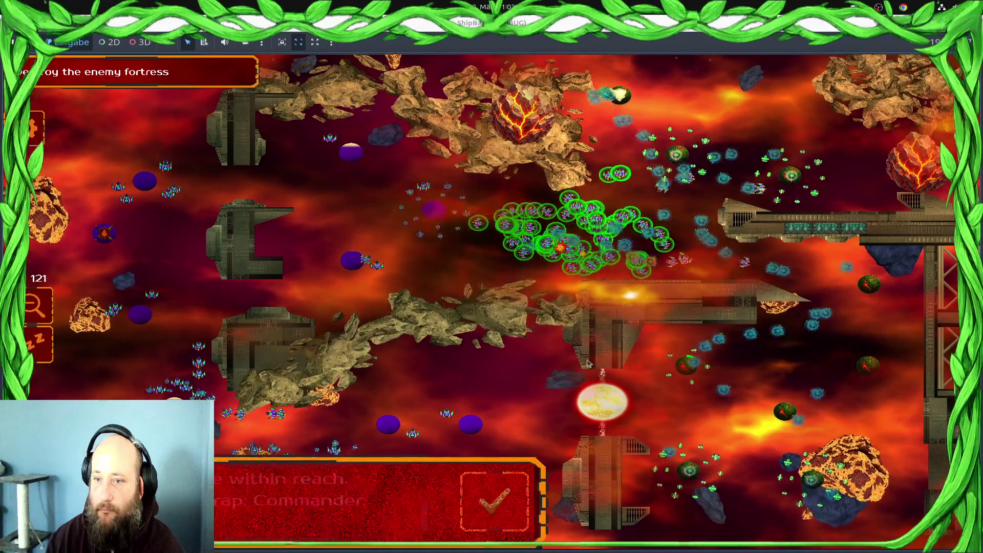
mouse_move(453, 369)
left_mouse_down()
mouse_move(240, 307)
mouse_move(230, 317)
left_mouse_up()
right_click(72, 355)
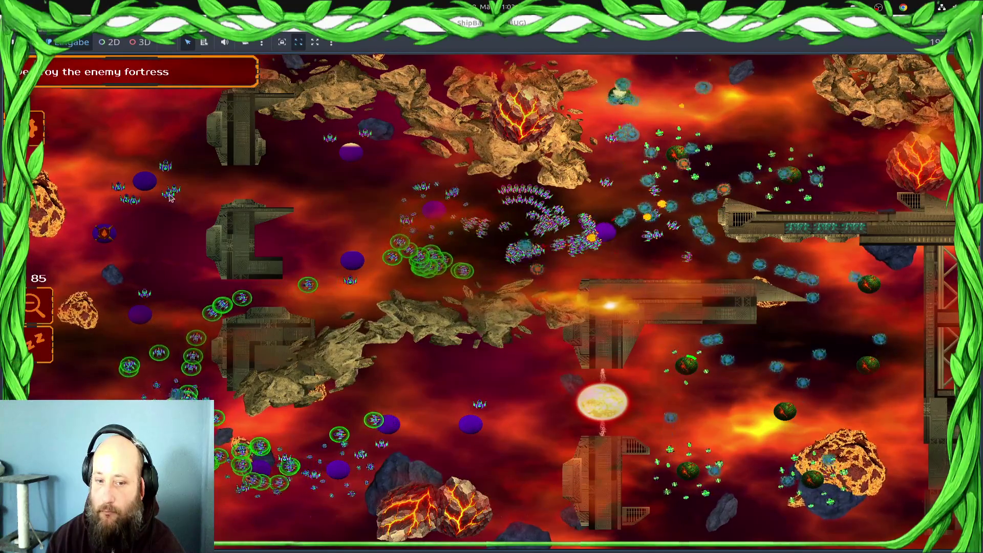
Regroup the centre and upper-right clusters and send the selection to the upper right
left_click_drag(72, 355, 265, 290)
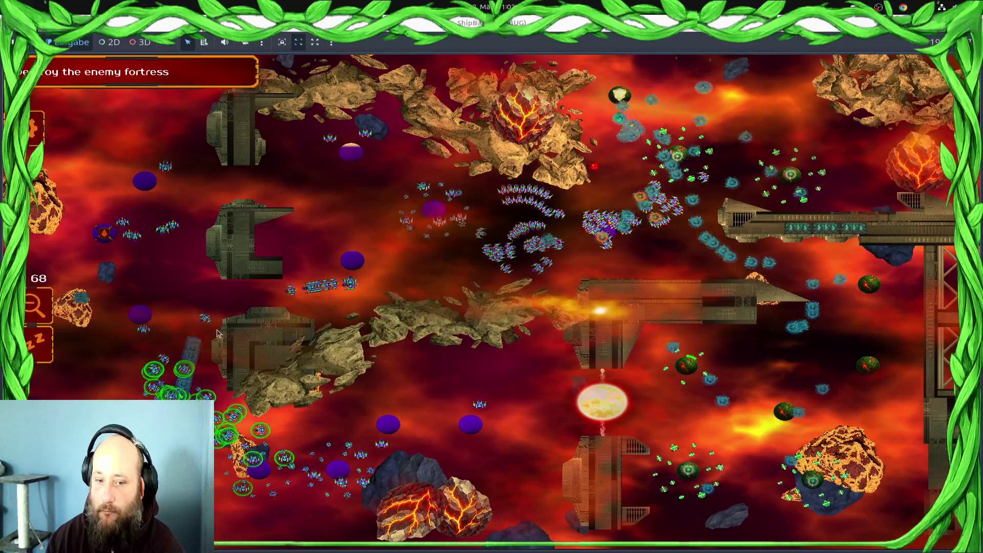
left_click_drag(528, 218, 661, 215)
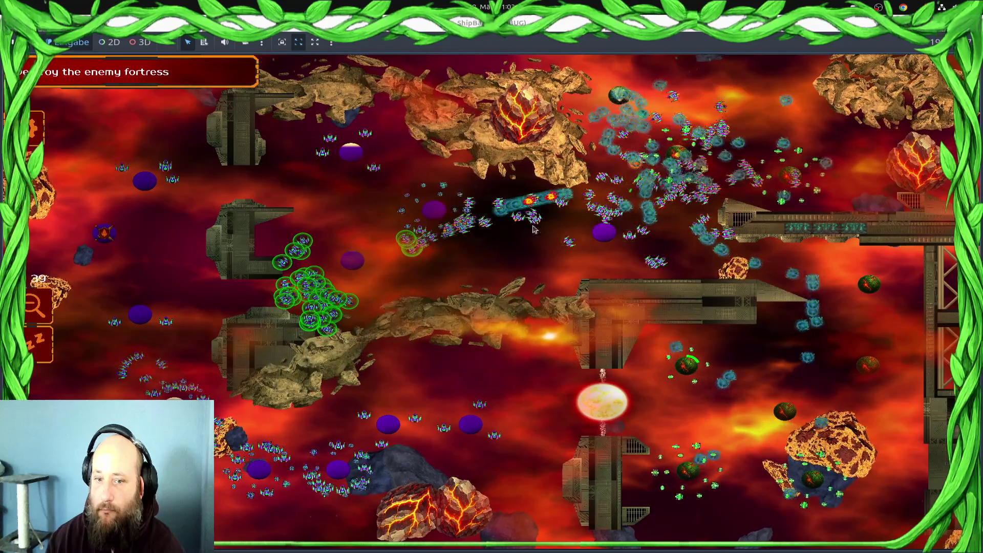
left_click(504, 438)
mouse_move(307, 512)
left_mouse_down()
mouse_move(358, 409)
mouse_move(164, 323)
left_mouse_up()
left_click_drag(702, 233, 578, 69)
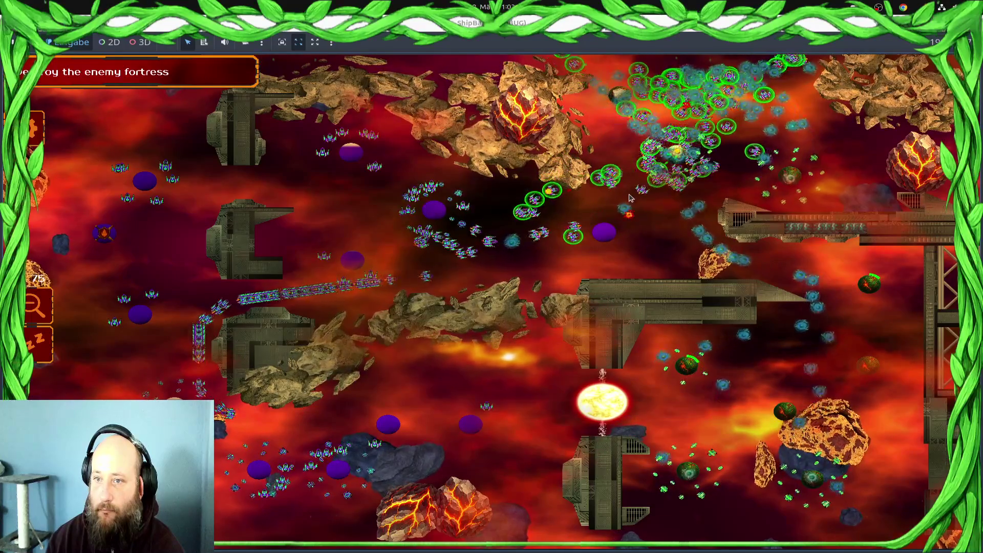
left_click_drag(877, 183, 486, 212)
left_click_drag(133, 297, 134, 296)
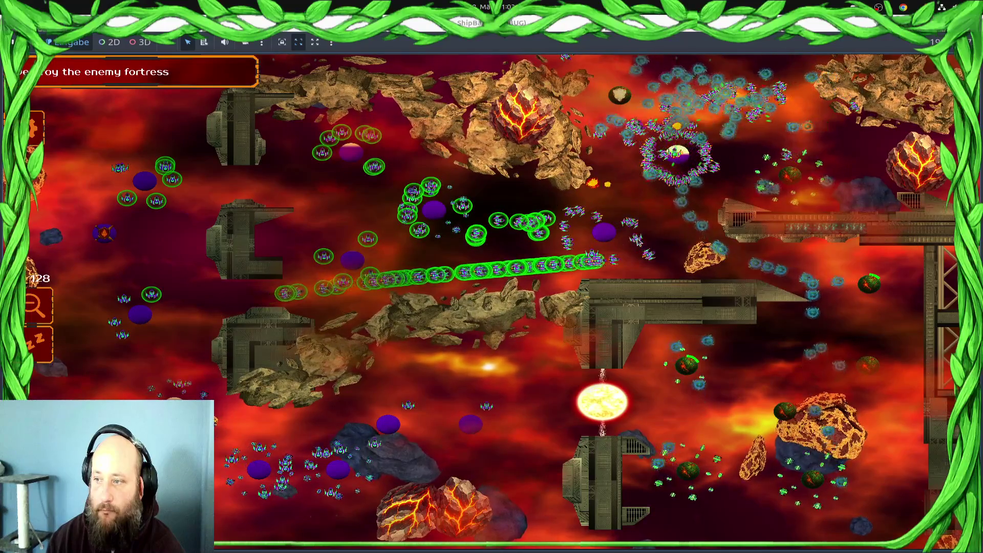
left_click_drag(589, 235, 369, 235)
right_click(607, 144)
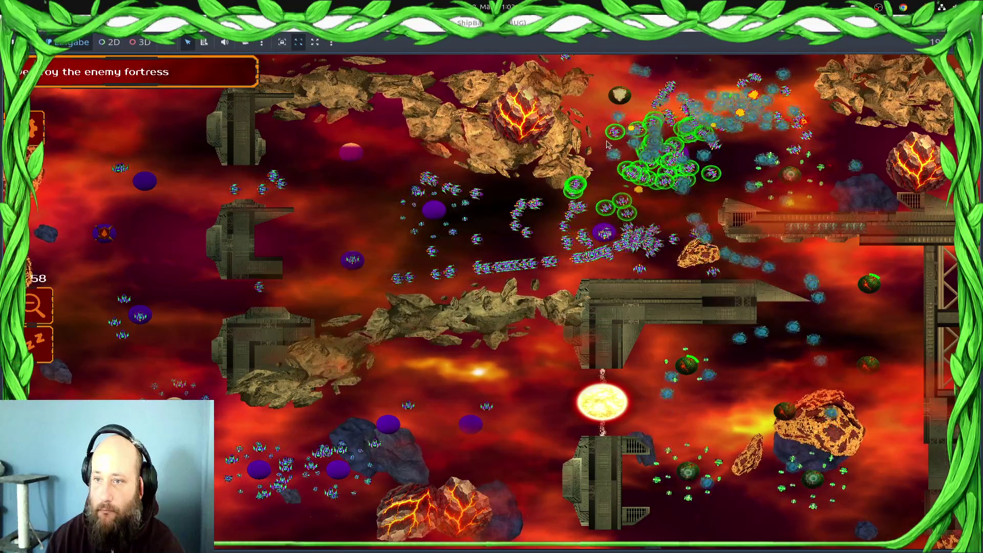
Order the left-half ships toward the right and reselect groups across the centre and bottom-left
left_click_drag(219, 333, 417, 332)
right_click(522, 220)
left_click_drag(657, 232, 543, 251)
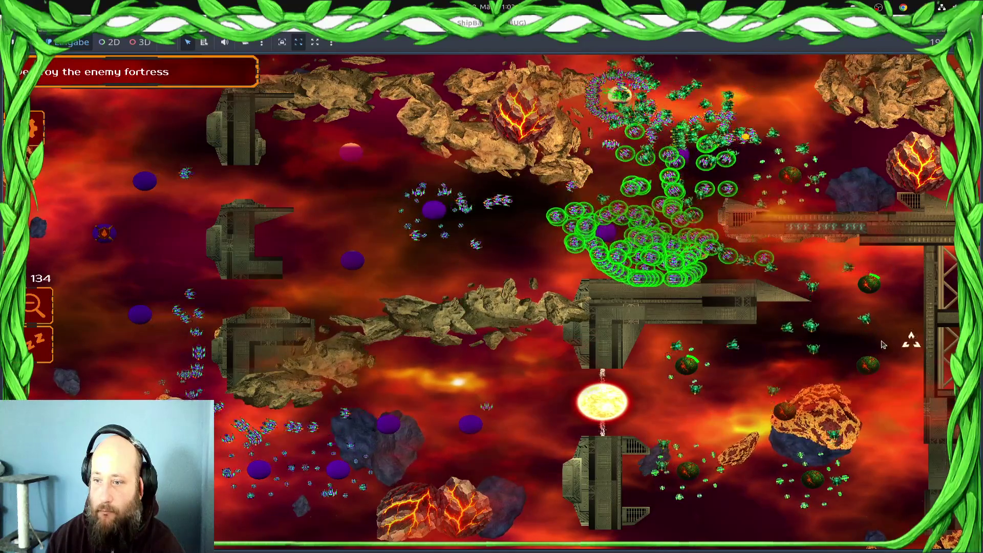
left_click_drag(538, 149, 210, 333)
left_click_drag(410, 252, 667, 252)
left_click_drag(704, 169, 532, 165)
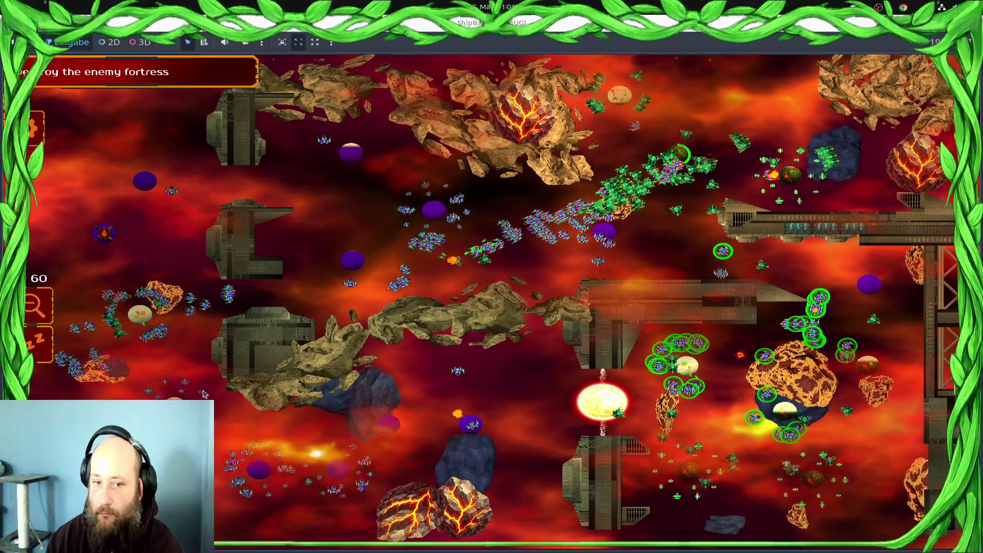
double_click(165, 306)
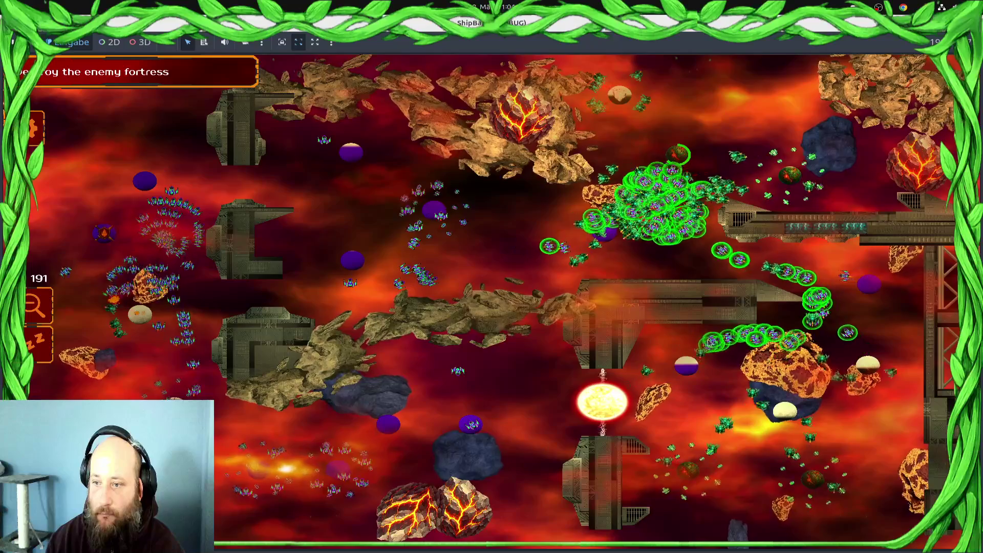
Send the left-side groups to the lower left, then the whole fleet at the right-hand enemy
double_click(350, 286)
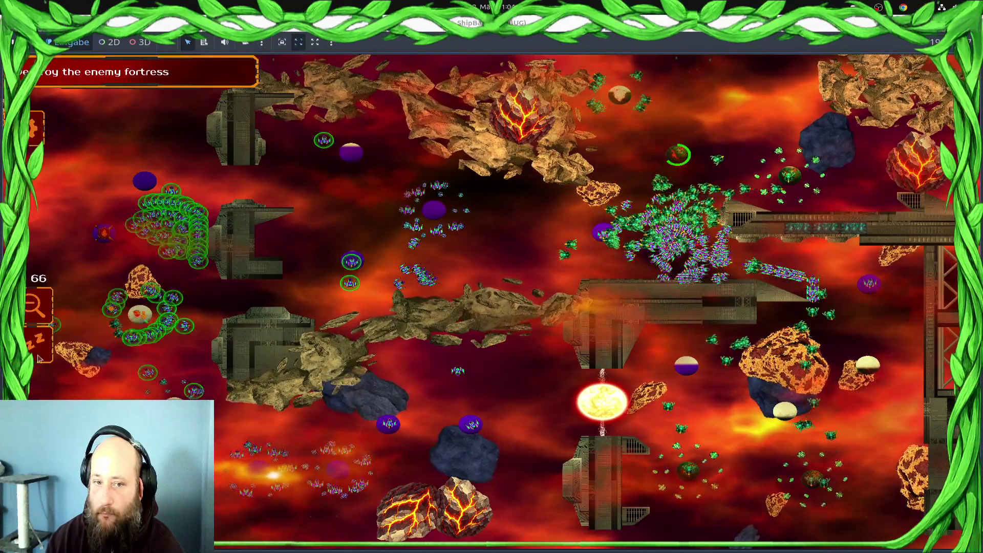
right_click(95, 324)
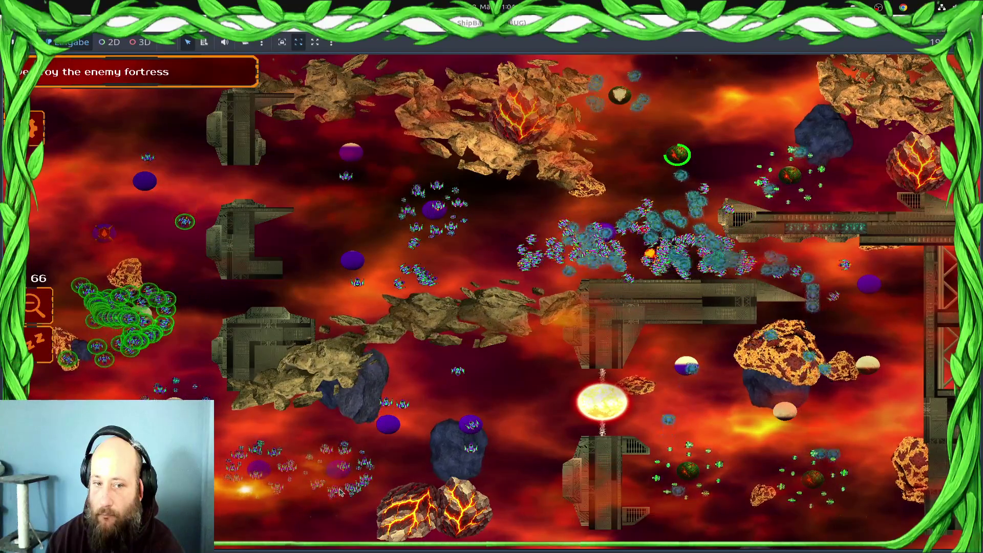
key("ctrl+a")
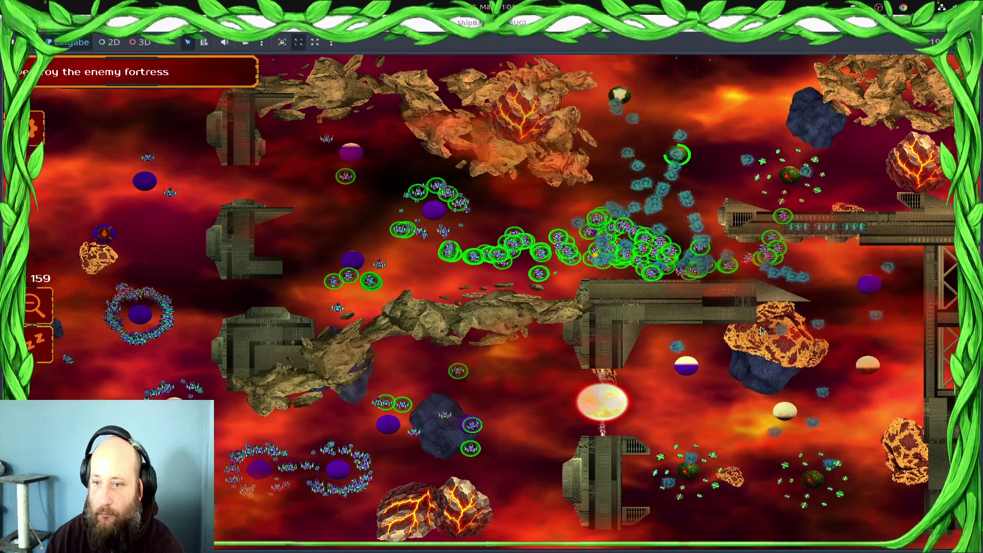
left_click_drag(854, 338, 763, 374)
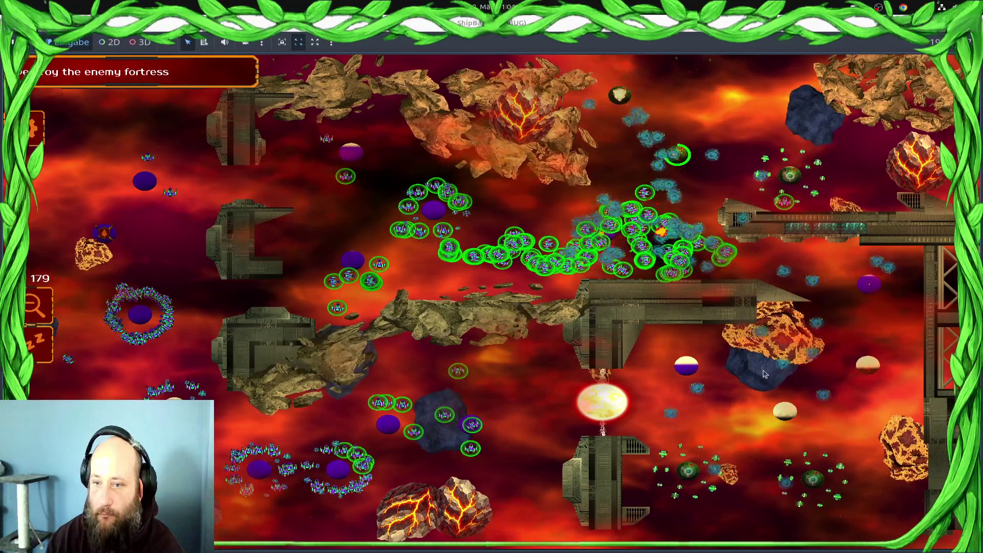
key("ctrl+a")
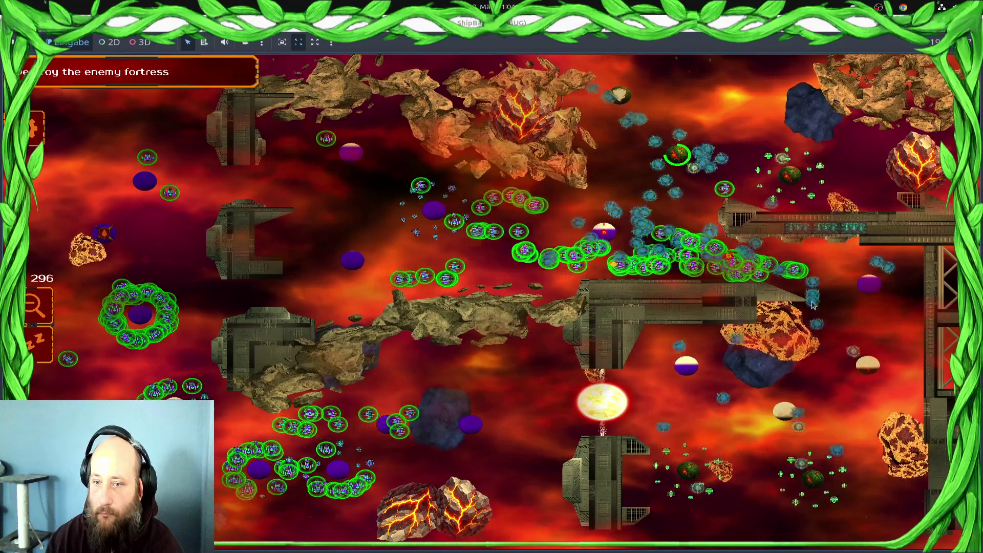
right_click(812, 305)
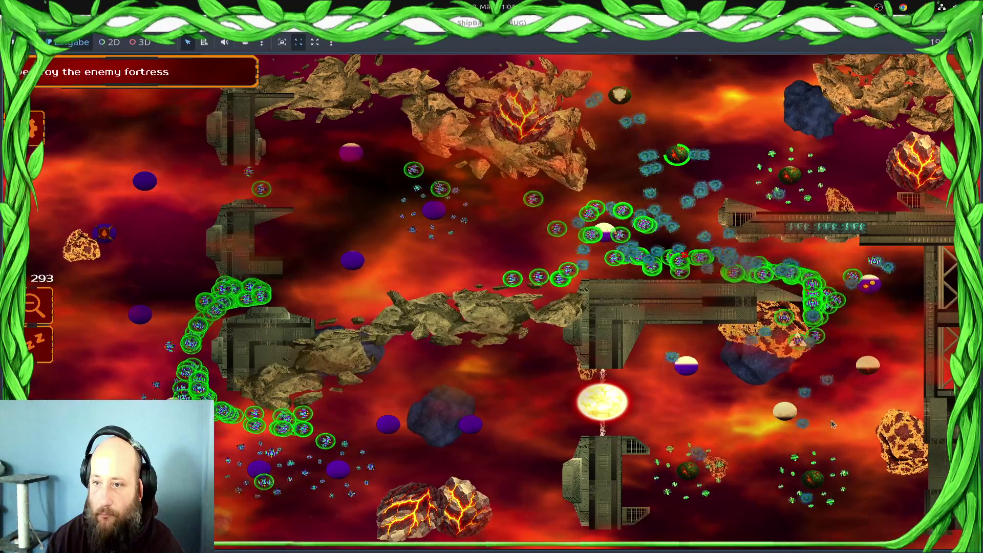
Send the centre units at the upper-right enemy and bring the top-right swarm down to attack
left_click_drag(624, 208, 470, 299)
left_click_drag(385, 296, 522, 297)
right_click(678, 154)
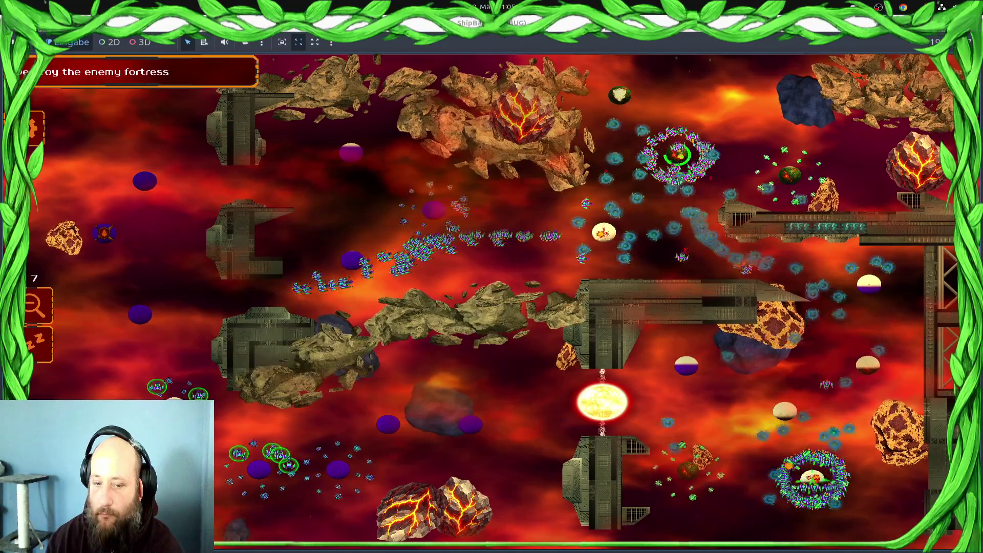
left_click_drag(822, 486, 689, 477)
left_click_drag(281, 430, 281, 430)
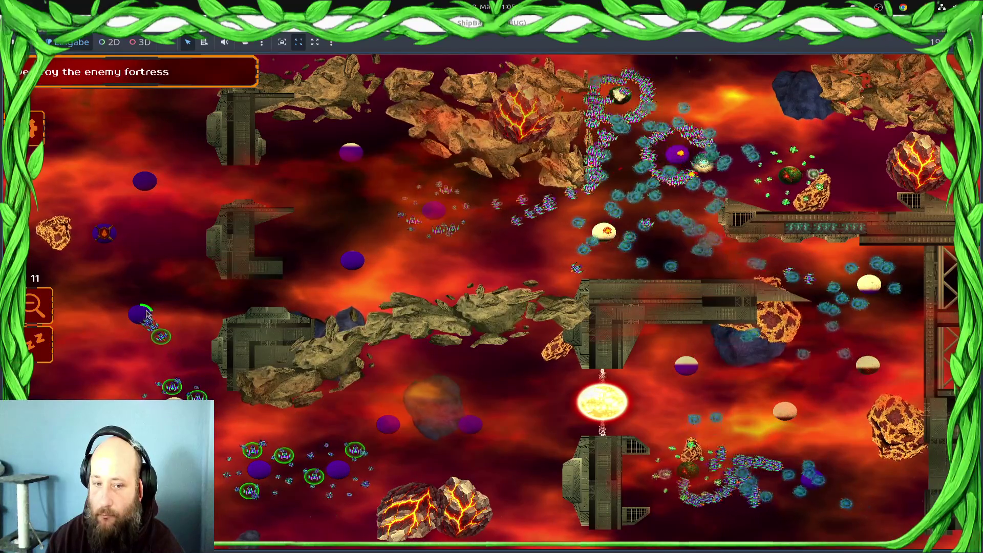
left_click_drag(687, 142, 688, 142)
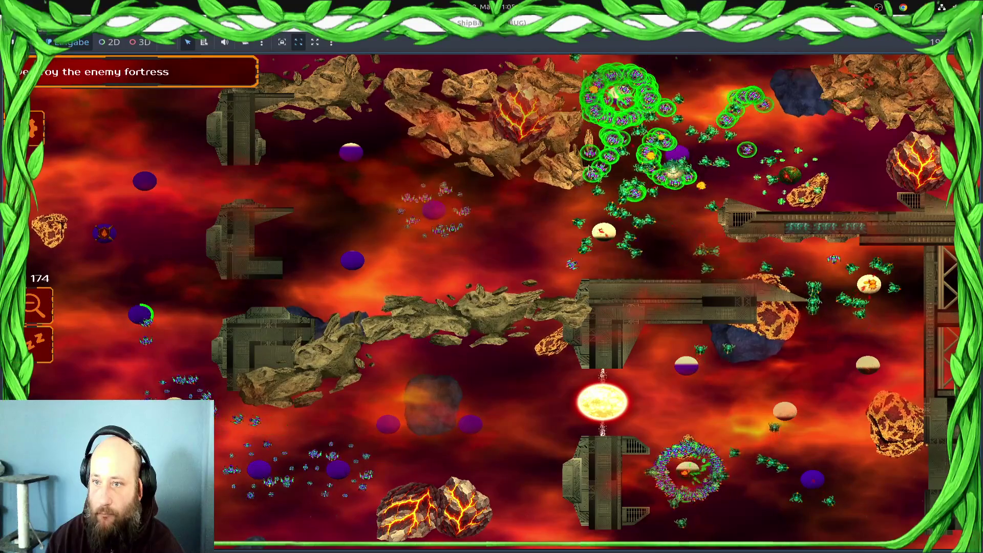
right_click(573, 245)
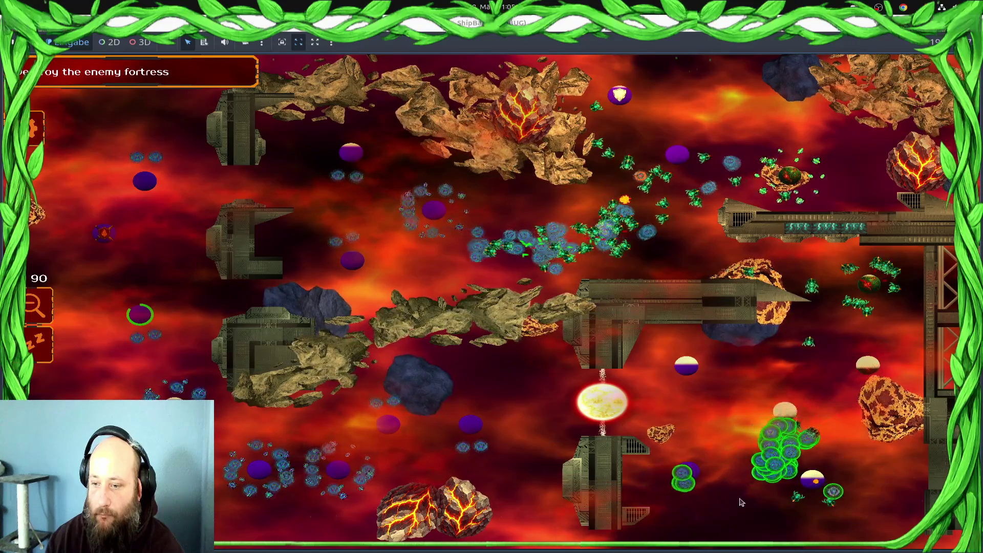
Switch command between the lower-right fleet, the central fleet and the upper-middle cluster
left_click_drag(808, 499, 653, 533)
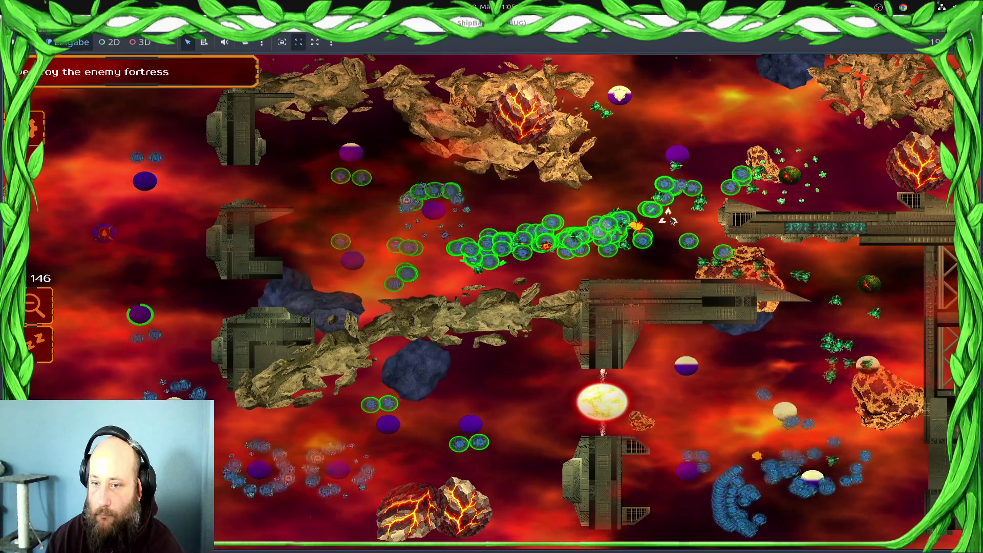
left_click_drag(663, 225, 601, 221)
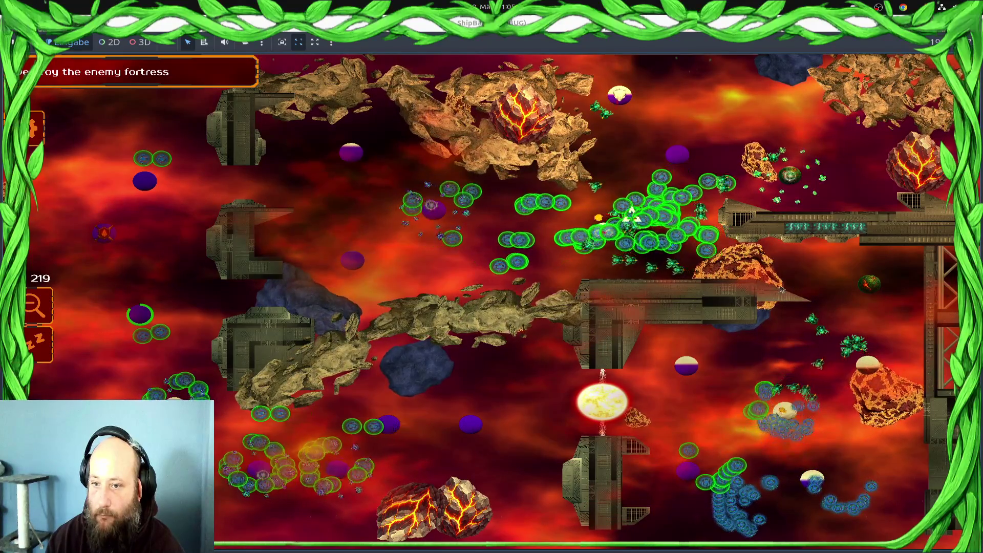
left_click_drag(707, 533, 873, 297)
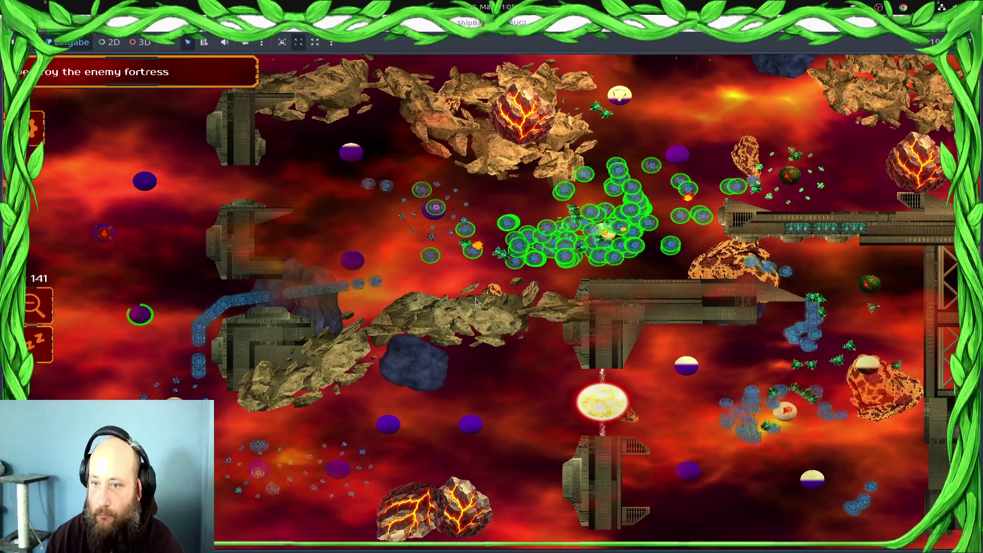
left_click_drag(908, 346, 742, 492)
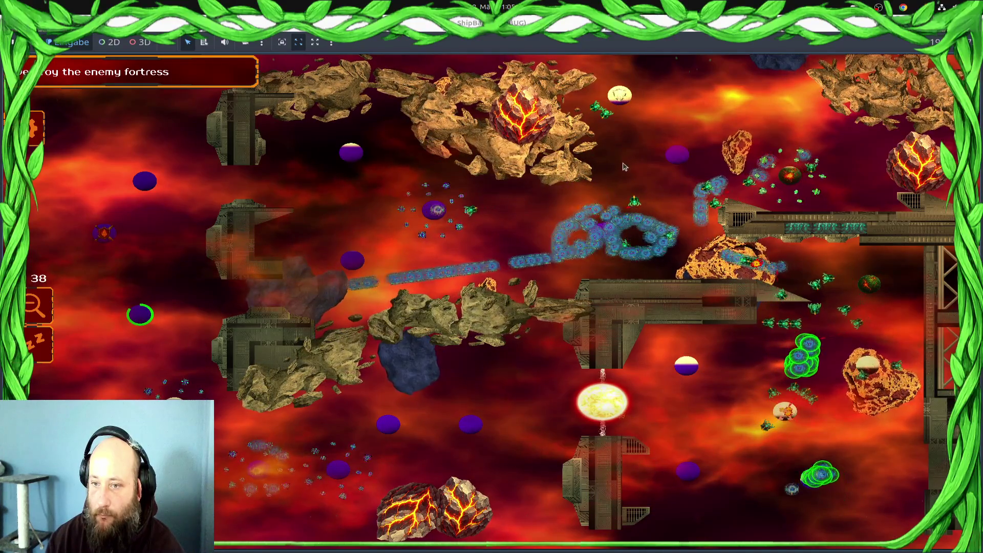
left_click_drag(423, 354, 423, 354)
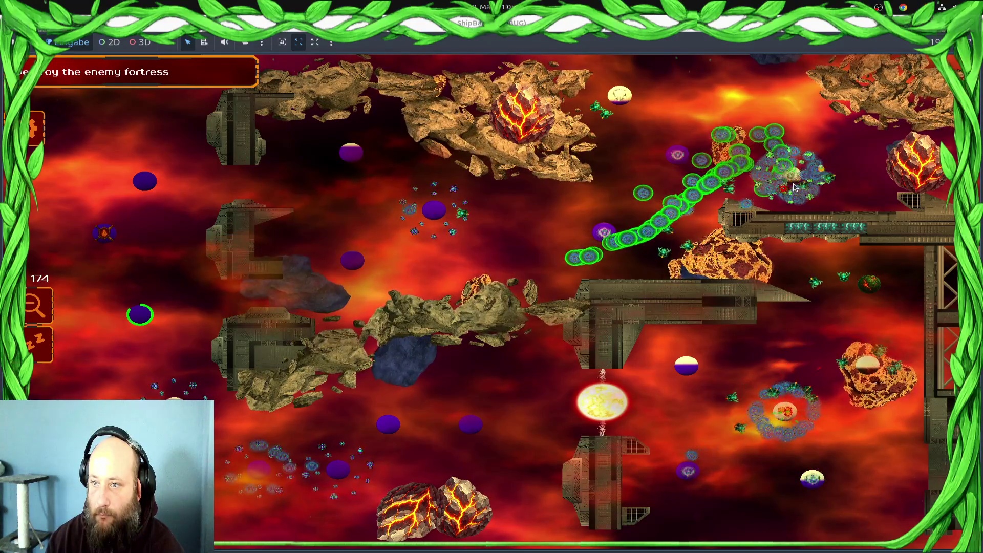
left_click_drag(774, 441, 889, 354)
left_click_drag(729, 417, 870, 389)
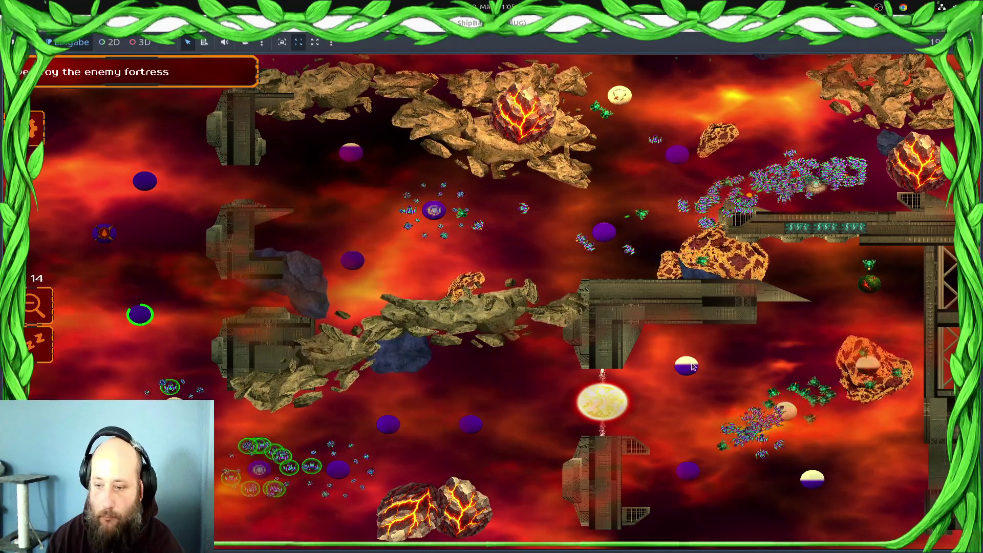
Finish the battle, accept the 400-point victory, and stop the game with F8
left_click_drag(425, 198, 285, 233)
mouse_move(852, 127)
left_mouse_down()
mouse_move(820, 154)
mouse_move(665, 179)
left_mouse_up()
left_click_drag(812, 416, 731, 415)
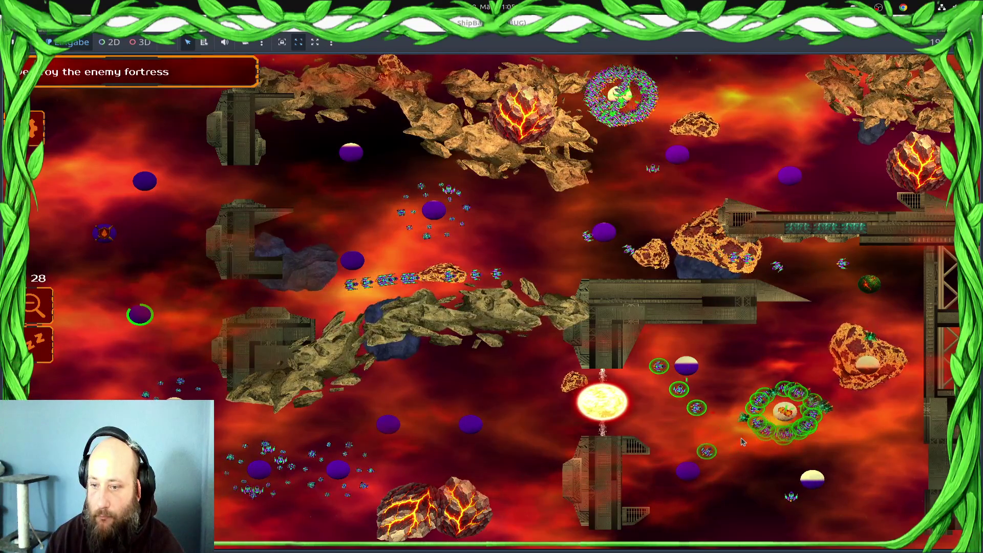
left_click_drag(811, 424, 670, 404)
left_click_drag(663, 189, 865, 286)
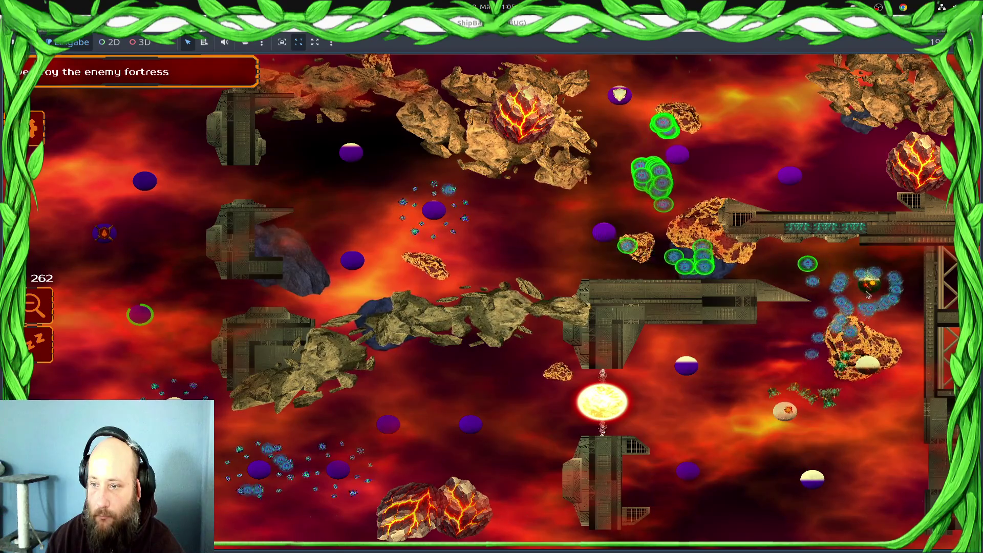
left_click_drag(942, 253, 578, 317)
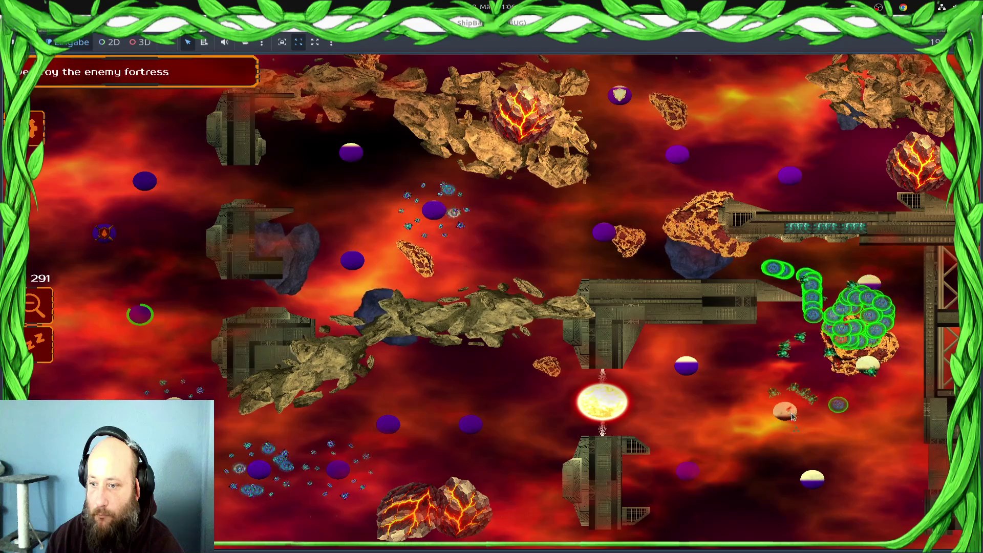
left_click_drag(596, 277, 149, 277)
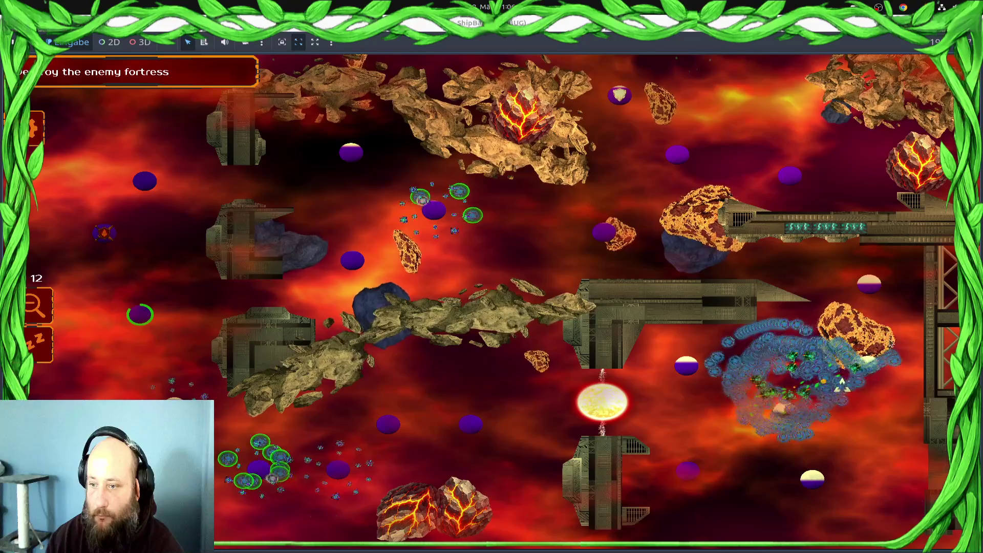
left_click(845, 379)
left_click(869, 391)
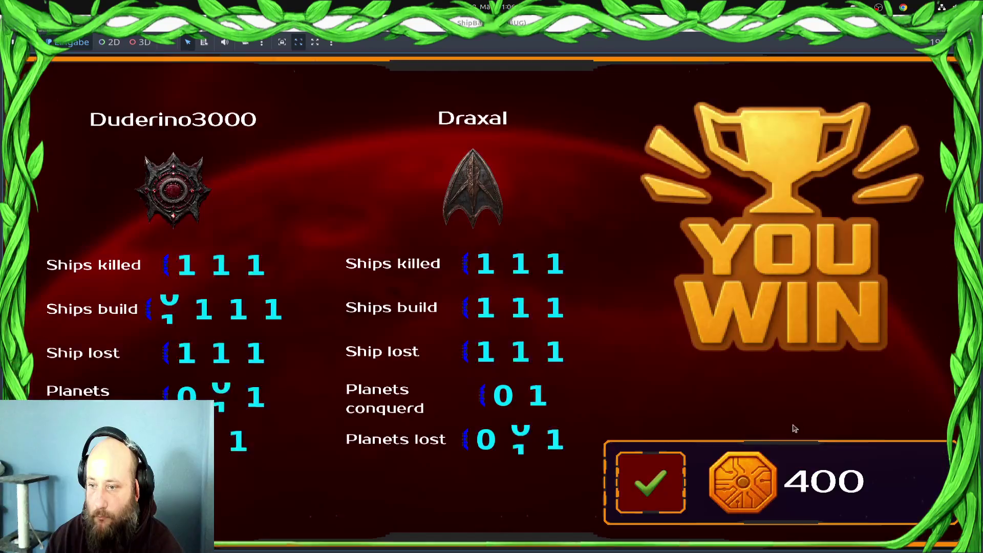
left_click(647, 489)
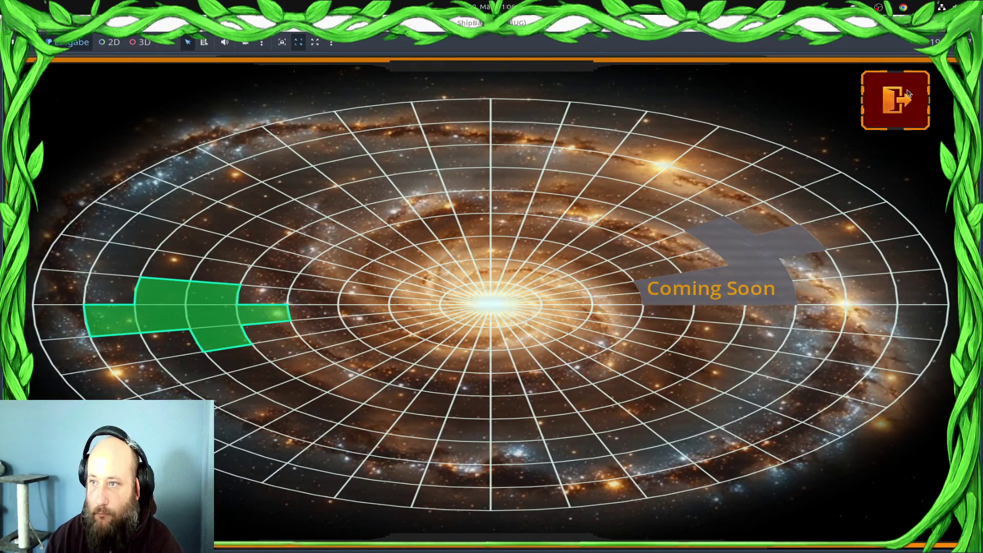
key("F8")
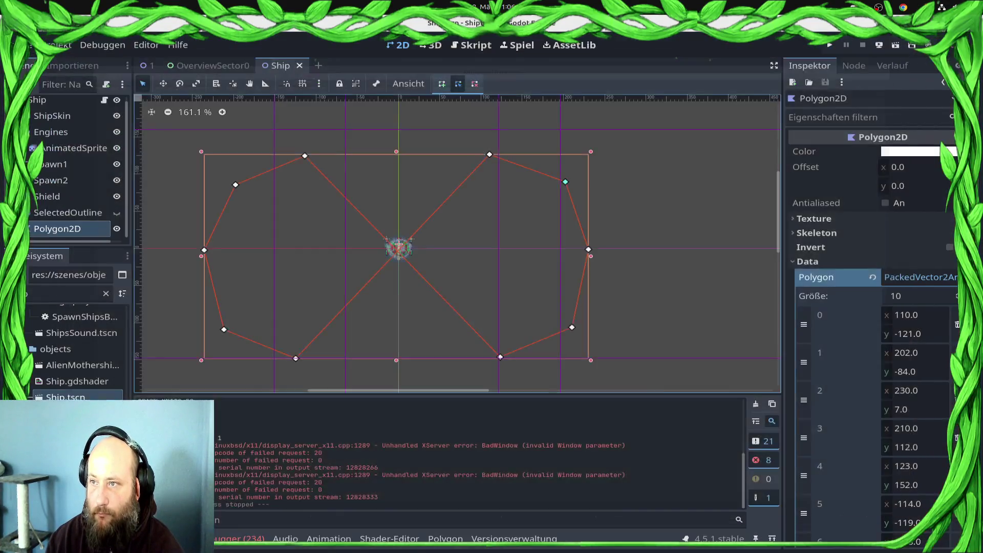
In the script, change line 188's check_distance_to threshold from 1.0 to 15.0 and run the game
left_click(476, 47)
scroll(633, 244, "down", 6)
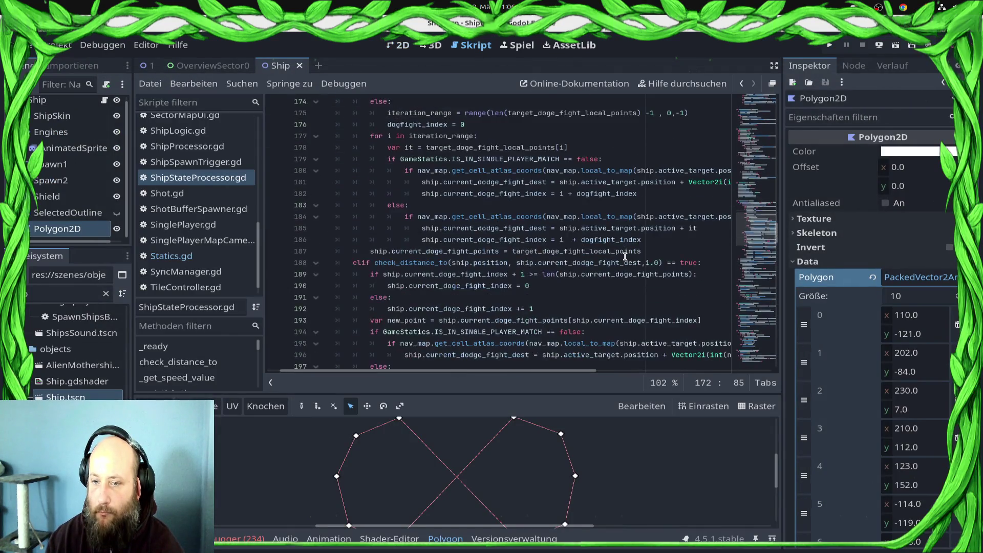
scroll(576, 263, "down", 2)
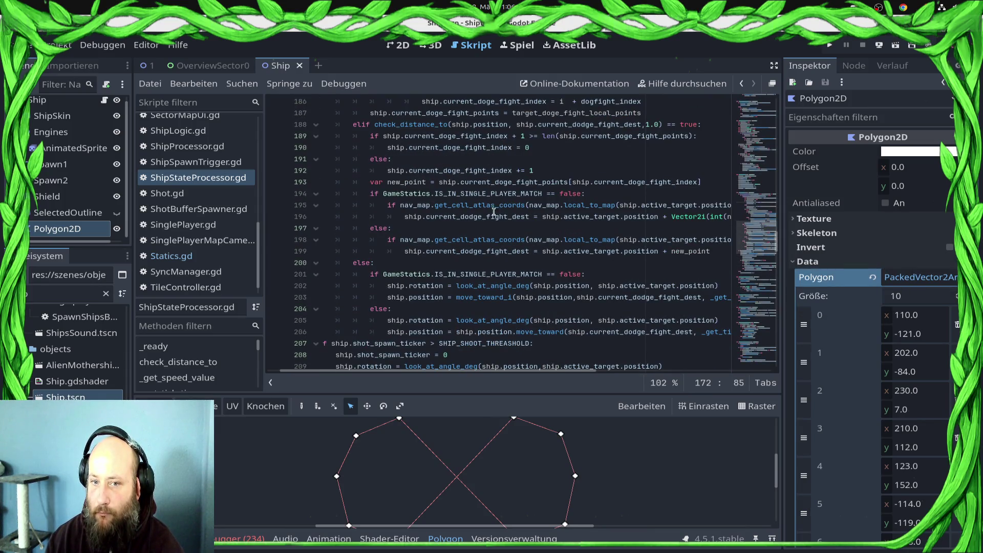
scroll(492, 216, "up", 4)
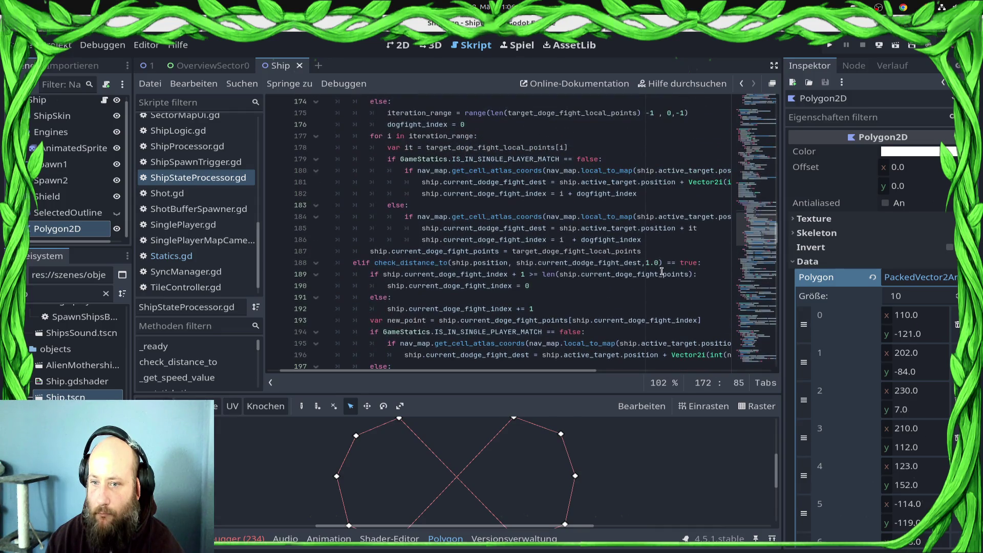
left_click(648, 262)
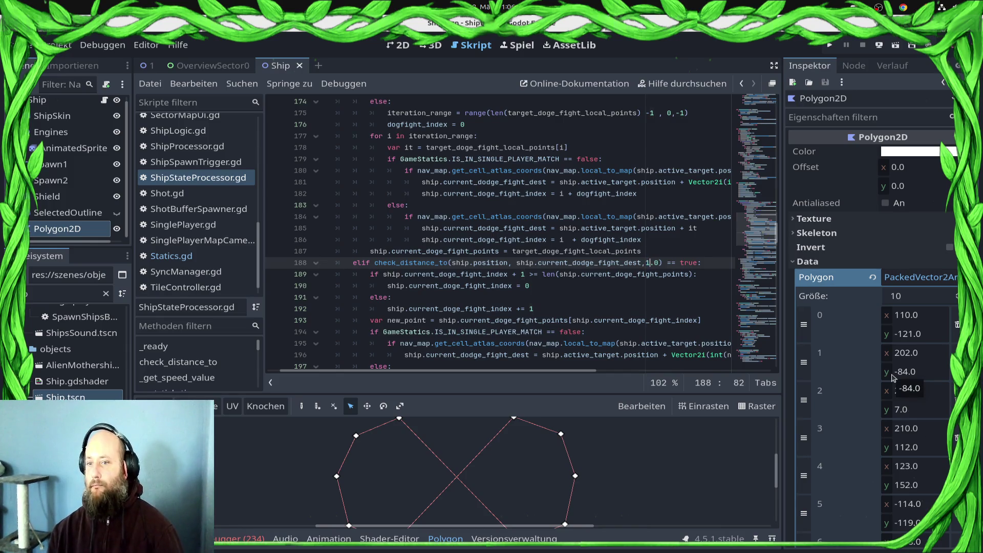
type("5")
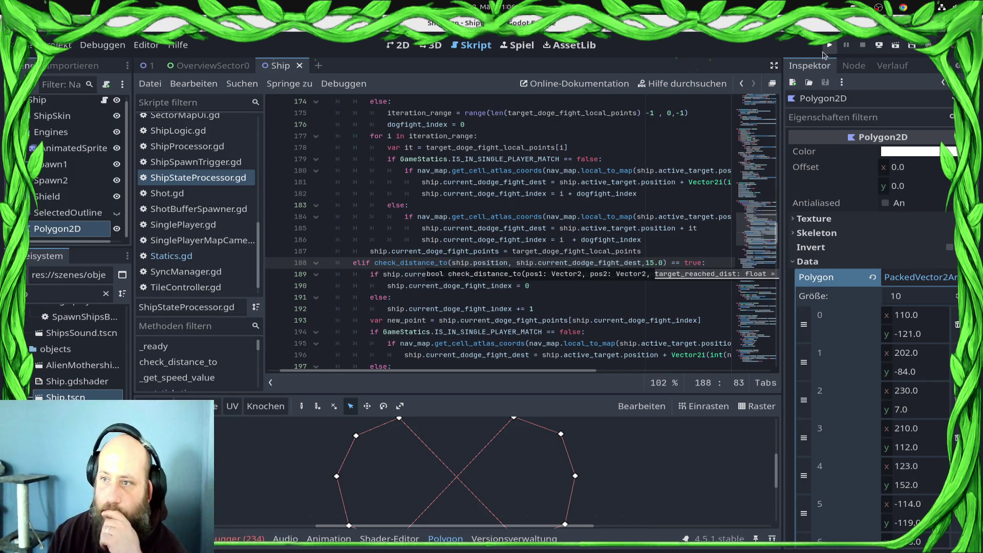
left_click(828, 48)
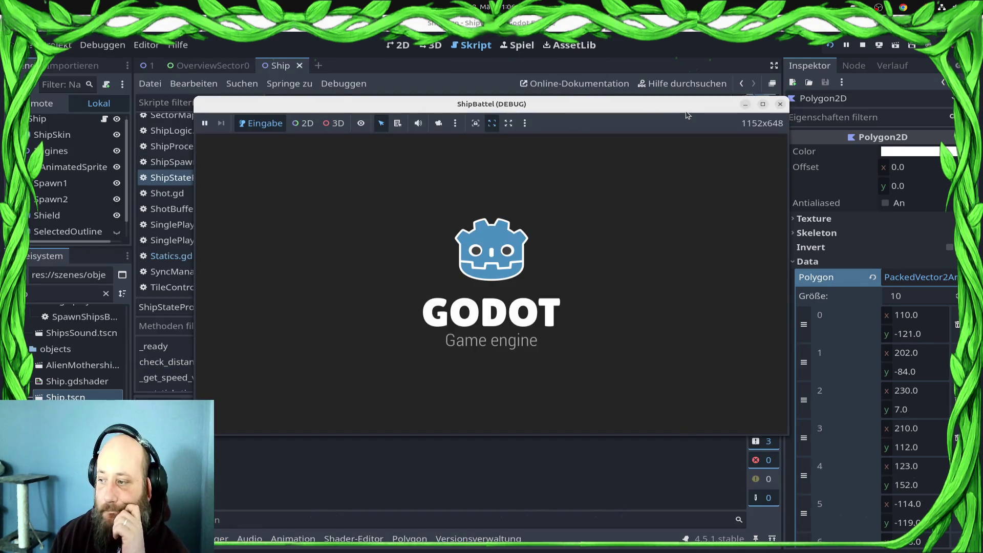